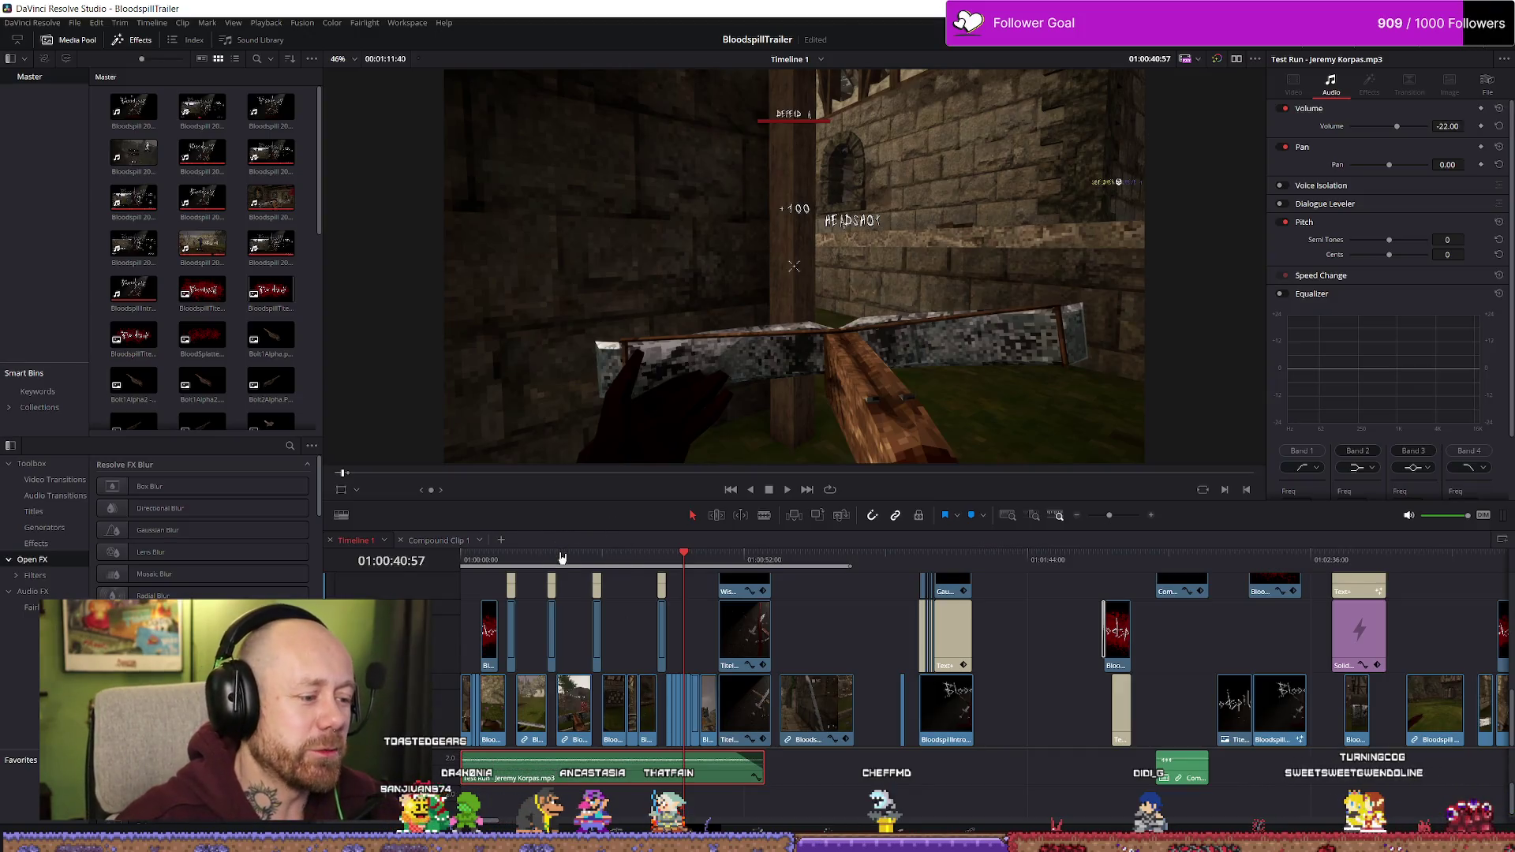
- Play the trailer from the beginning, then stop playback
drag(586, 559, 461, 554)
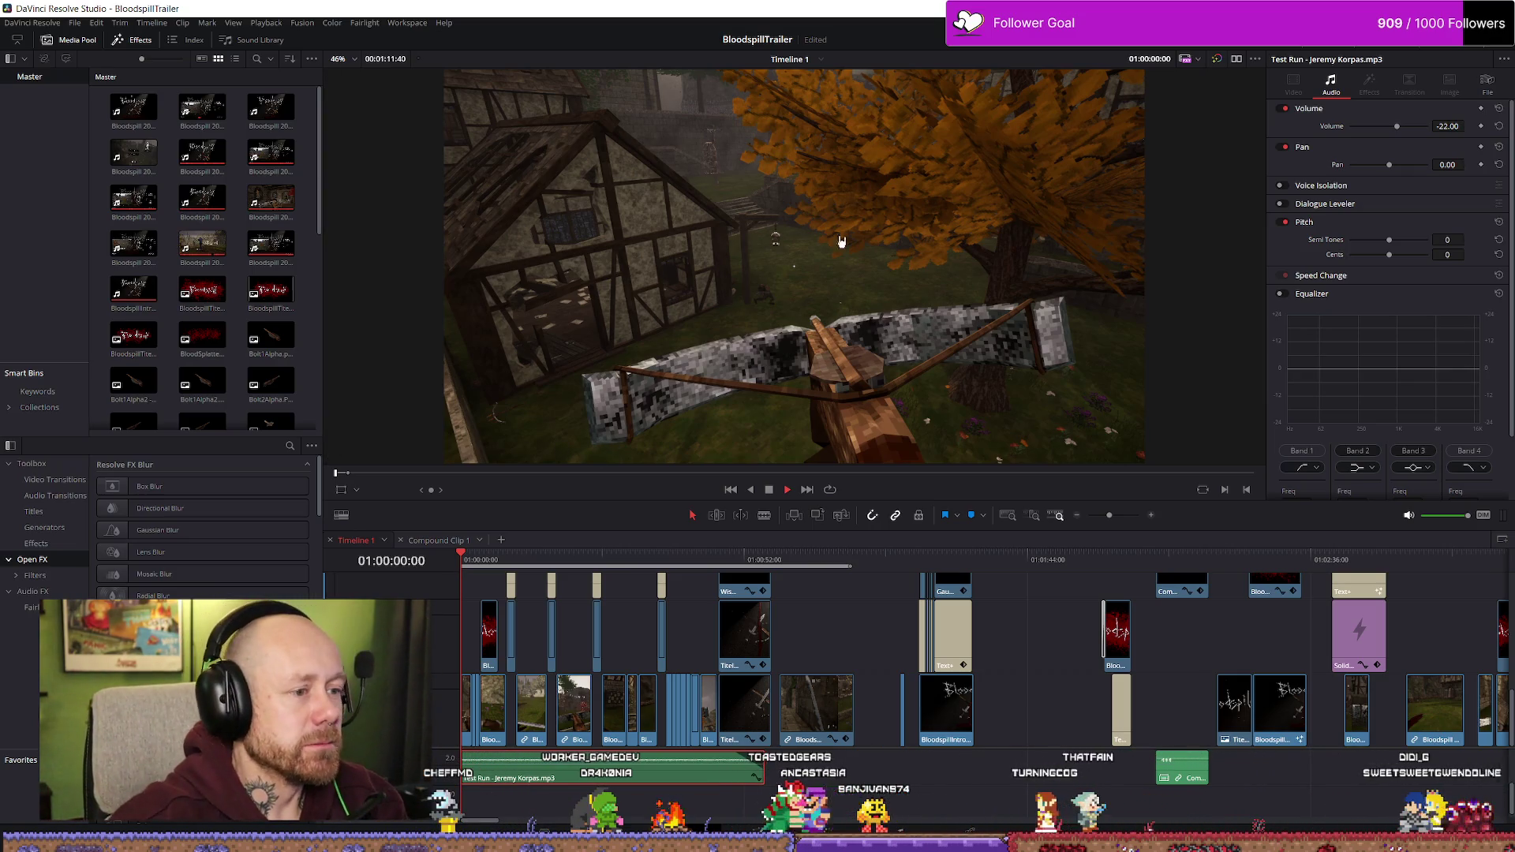
key(space)
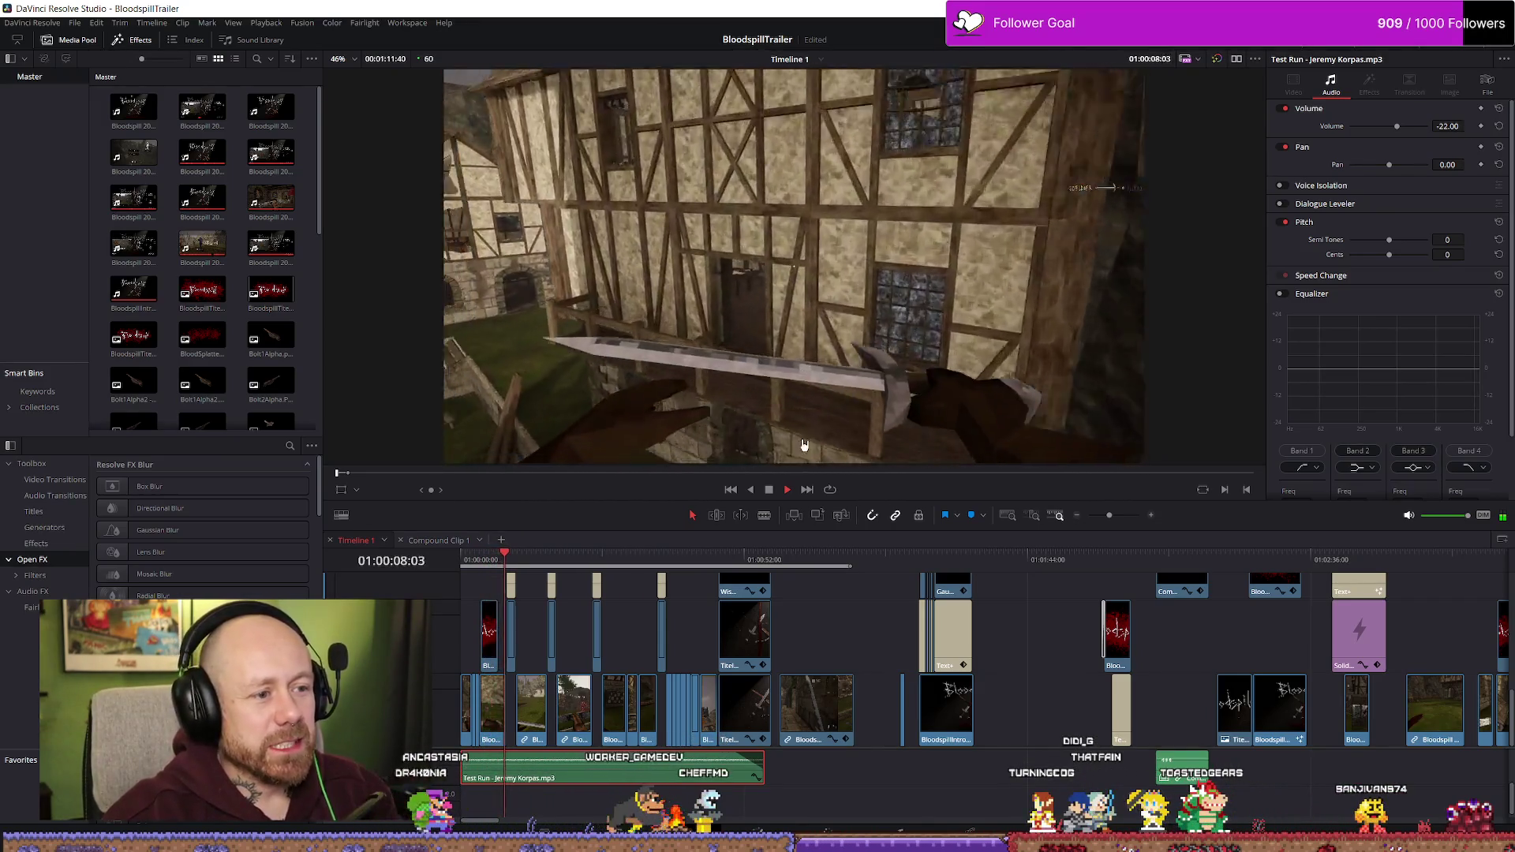
key(space)
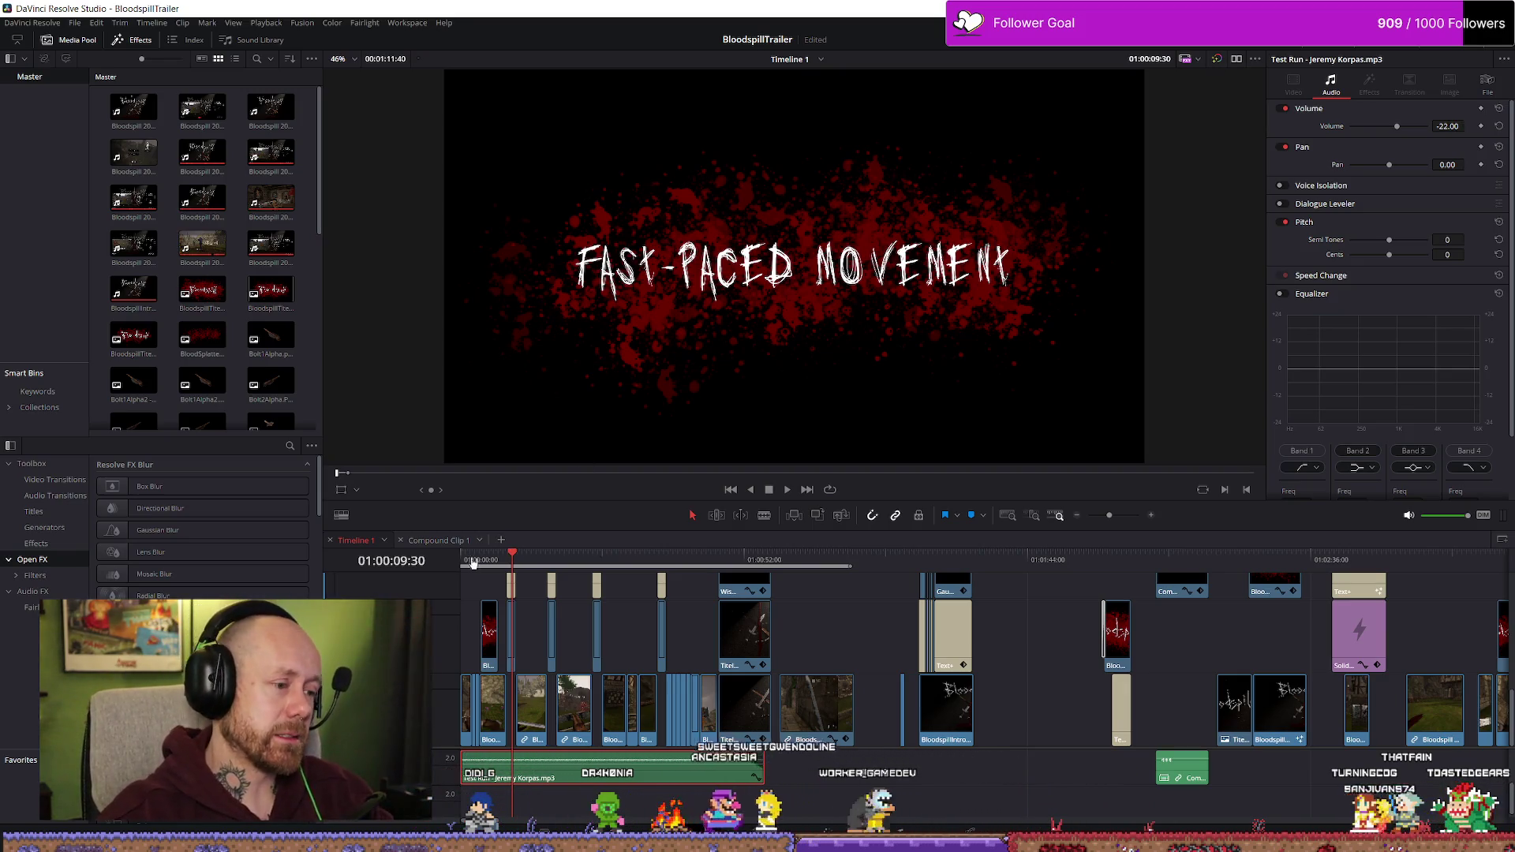
- Watch the trailer full screen, then return to editing zoomed in on the closing clips
key(ctrl+f)
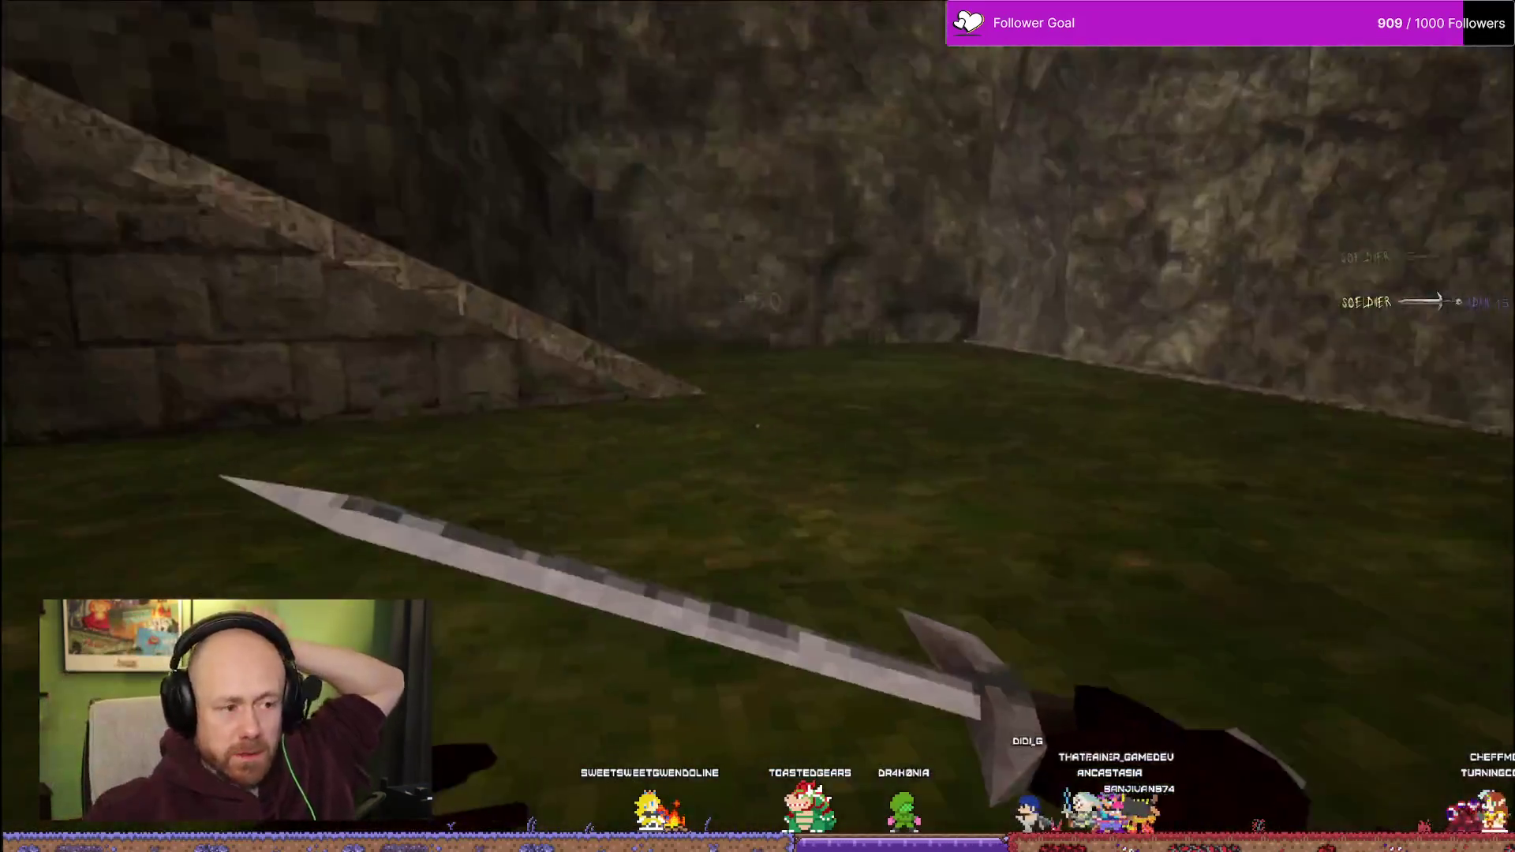
mouse_move(717, 190)
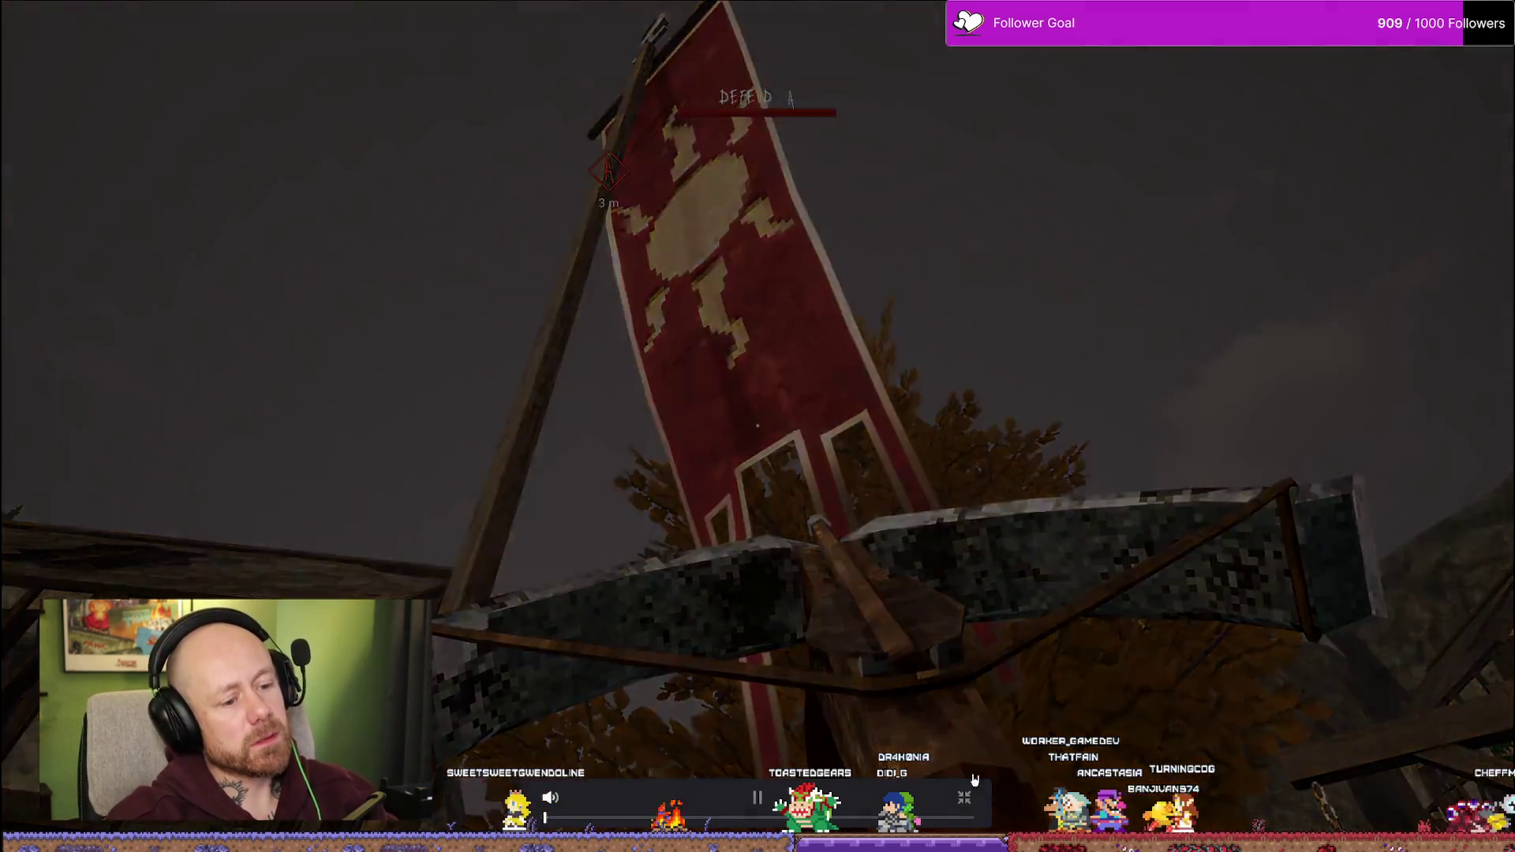
click(964, 797)
scroll(764, 640, up, 5)
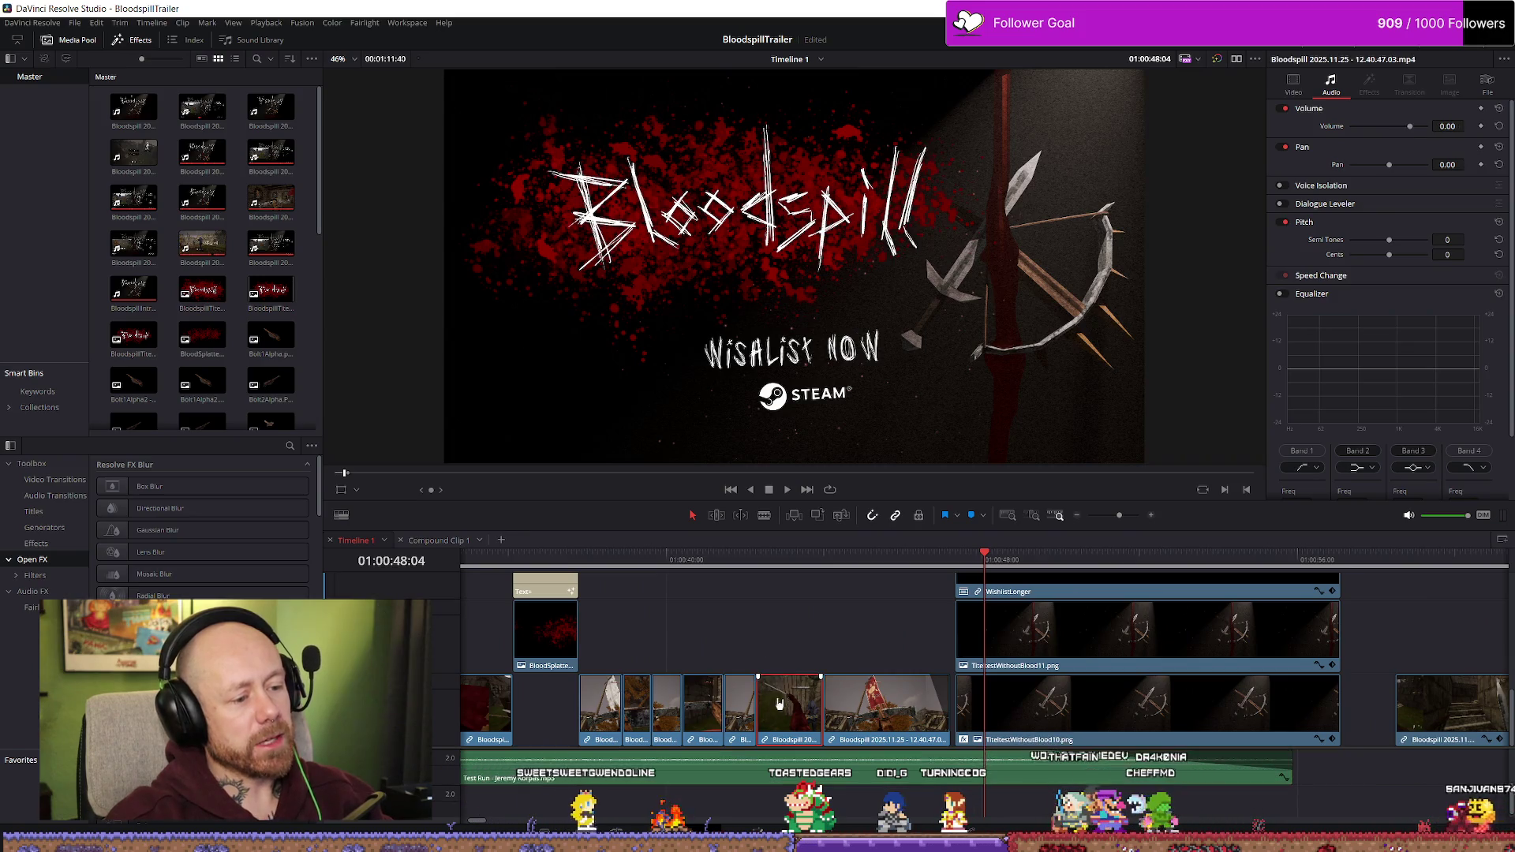
- Park the playhead at 01:00:43:41 and trim the gameplay clip's end there
click(665, 562)
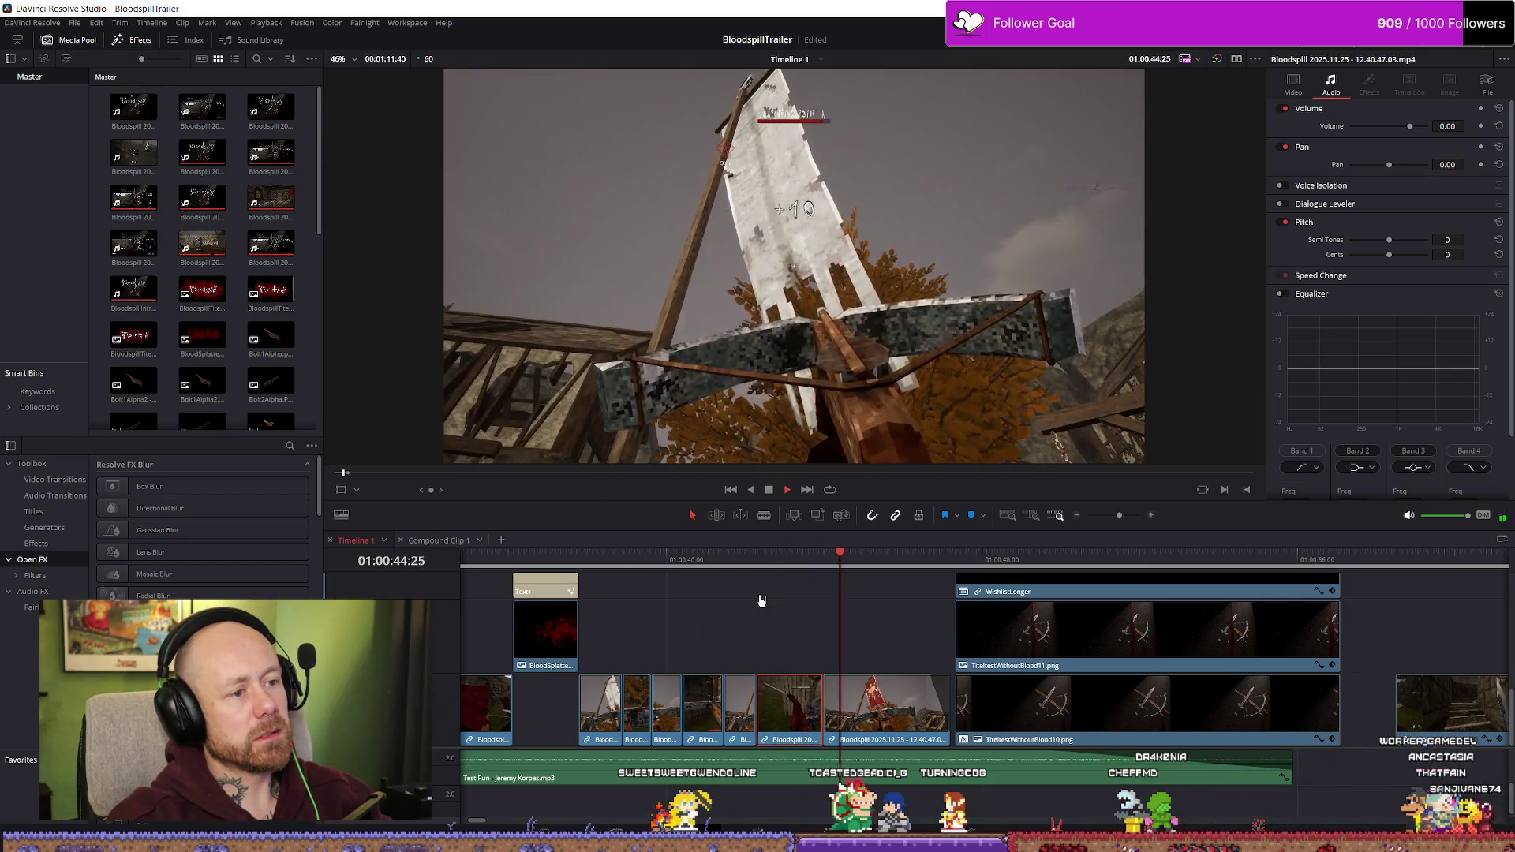
key(space)
key(ctrl+equal)
drag(863, 574, 795, 566)
key(space)
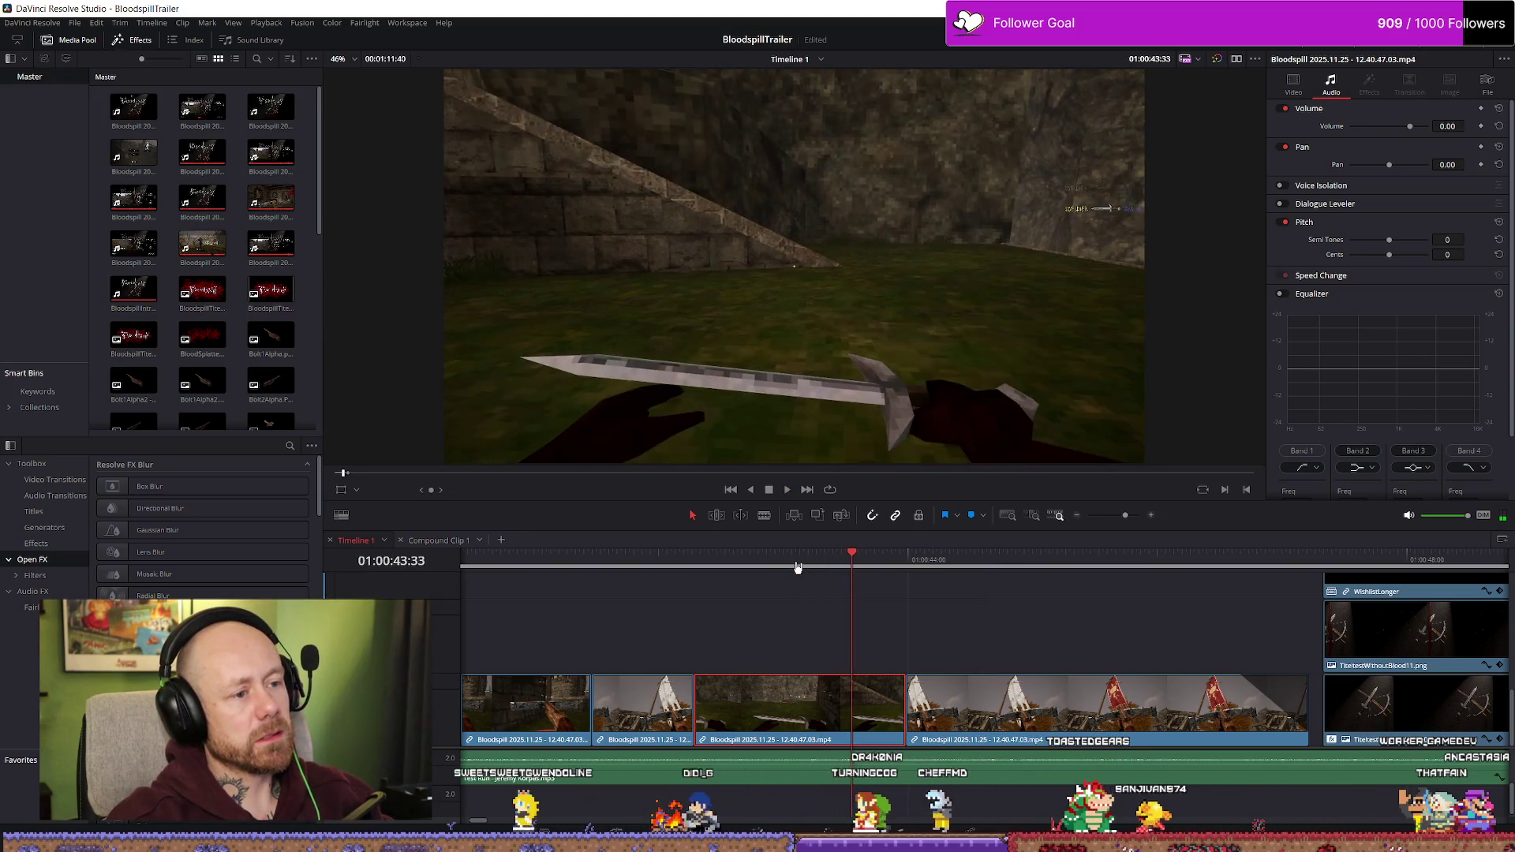
key(space)
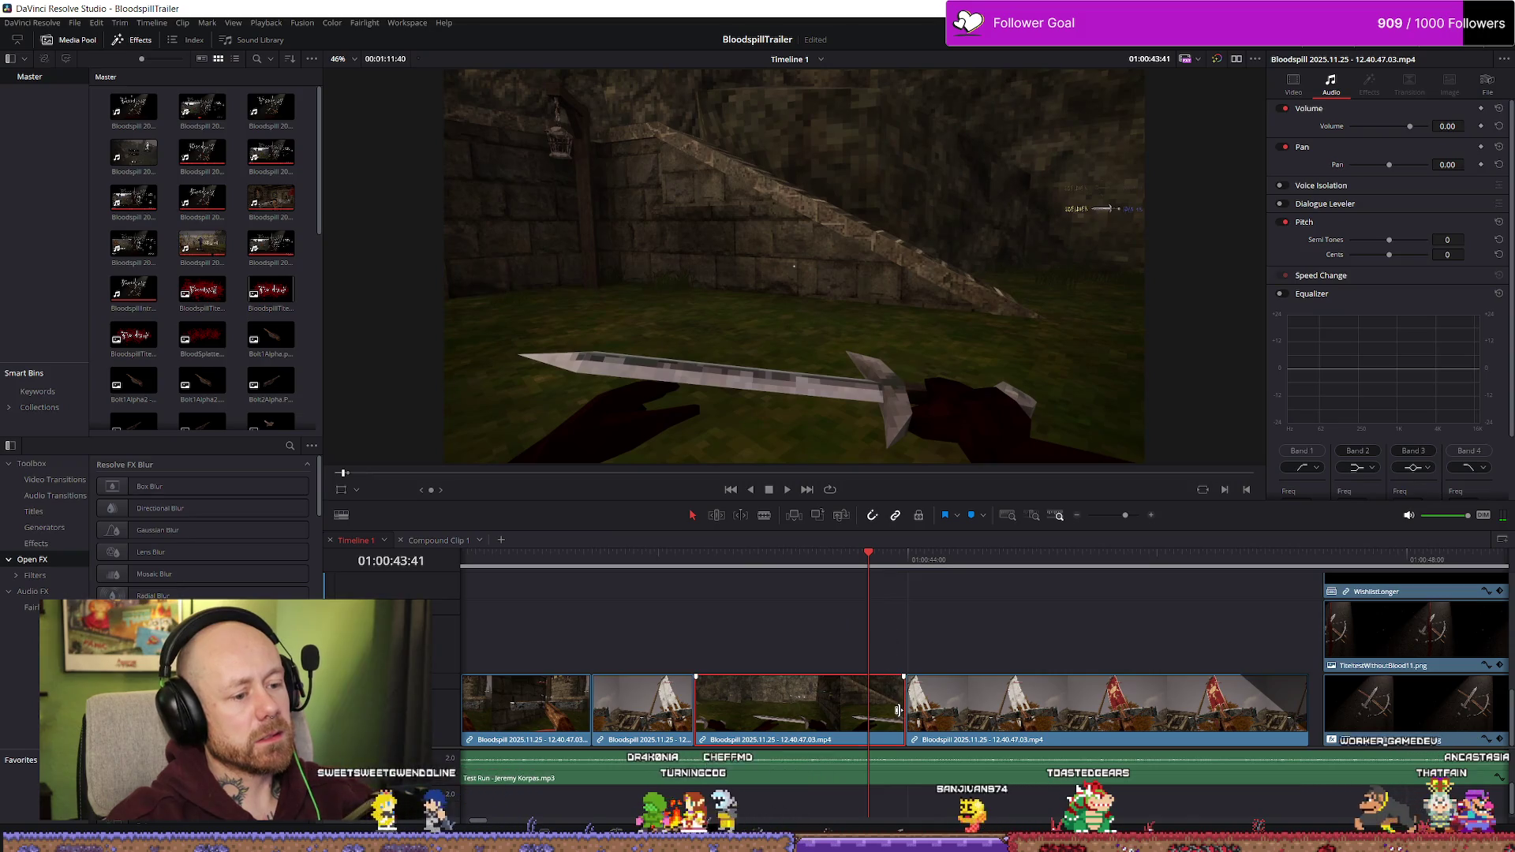
key(shift+bracketright)
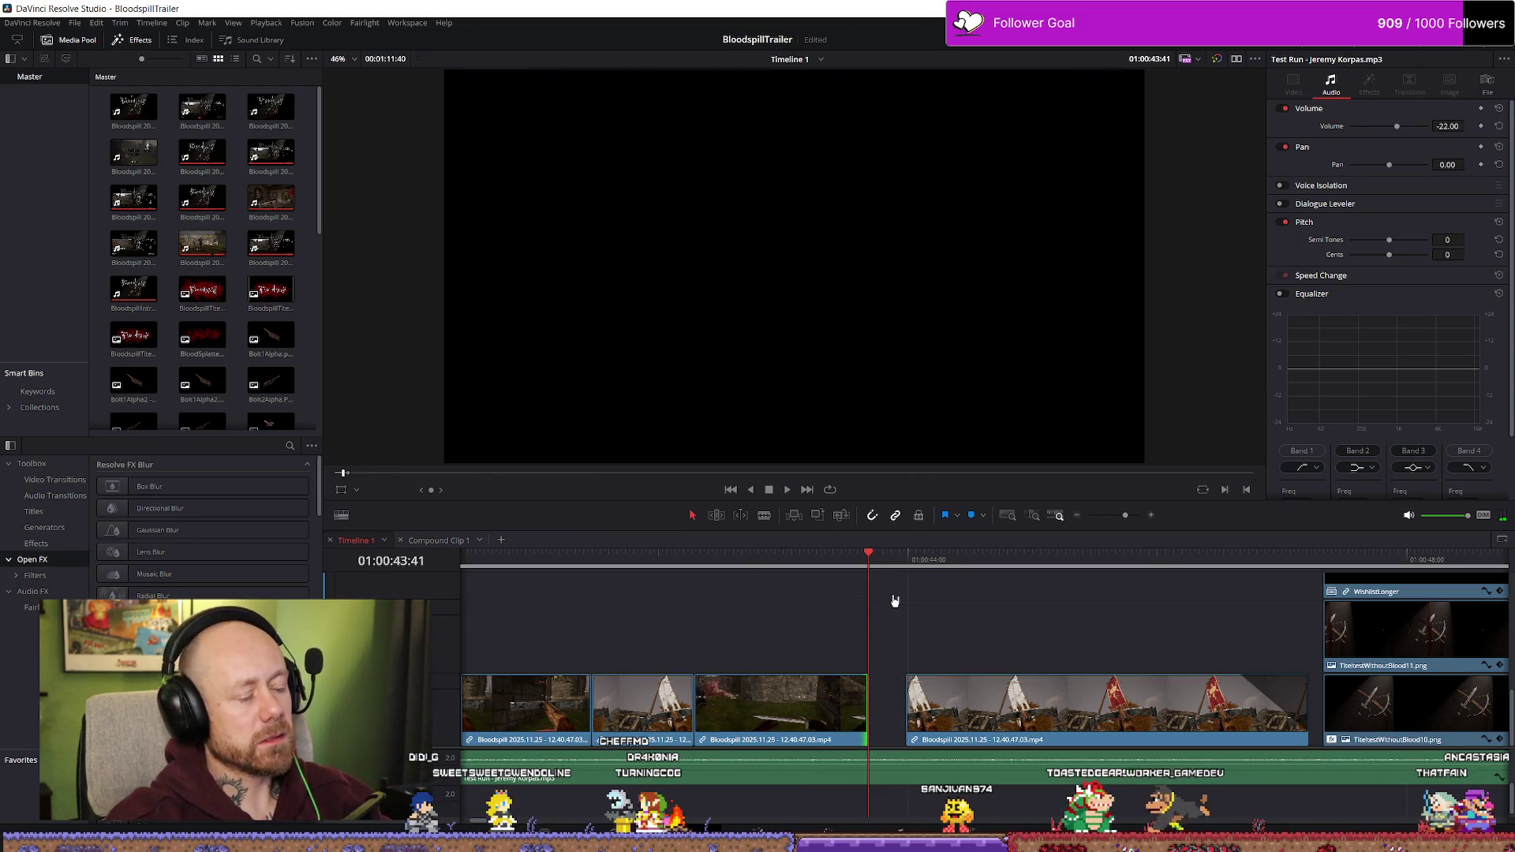
- Slide the following clips left to close the gap, then replay from 01:00:41:28
click(907, 558)
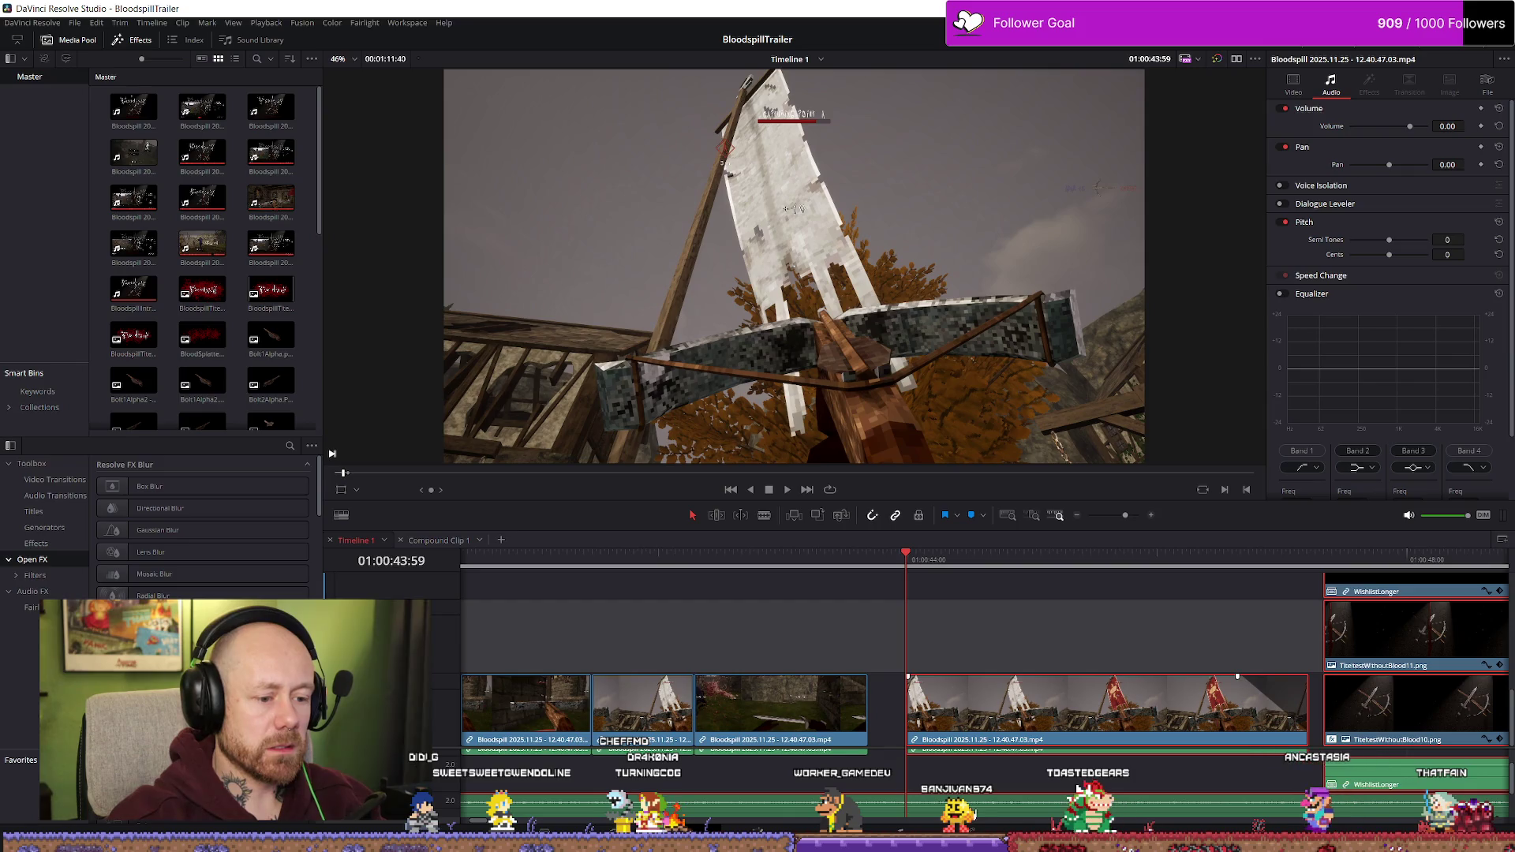
key(ctrl+z)
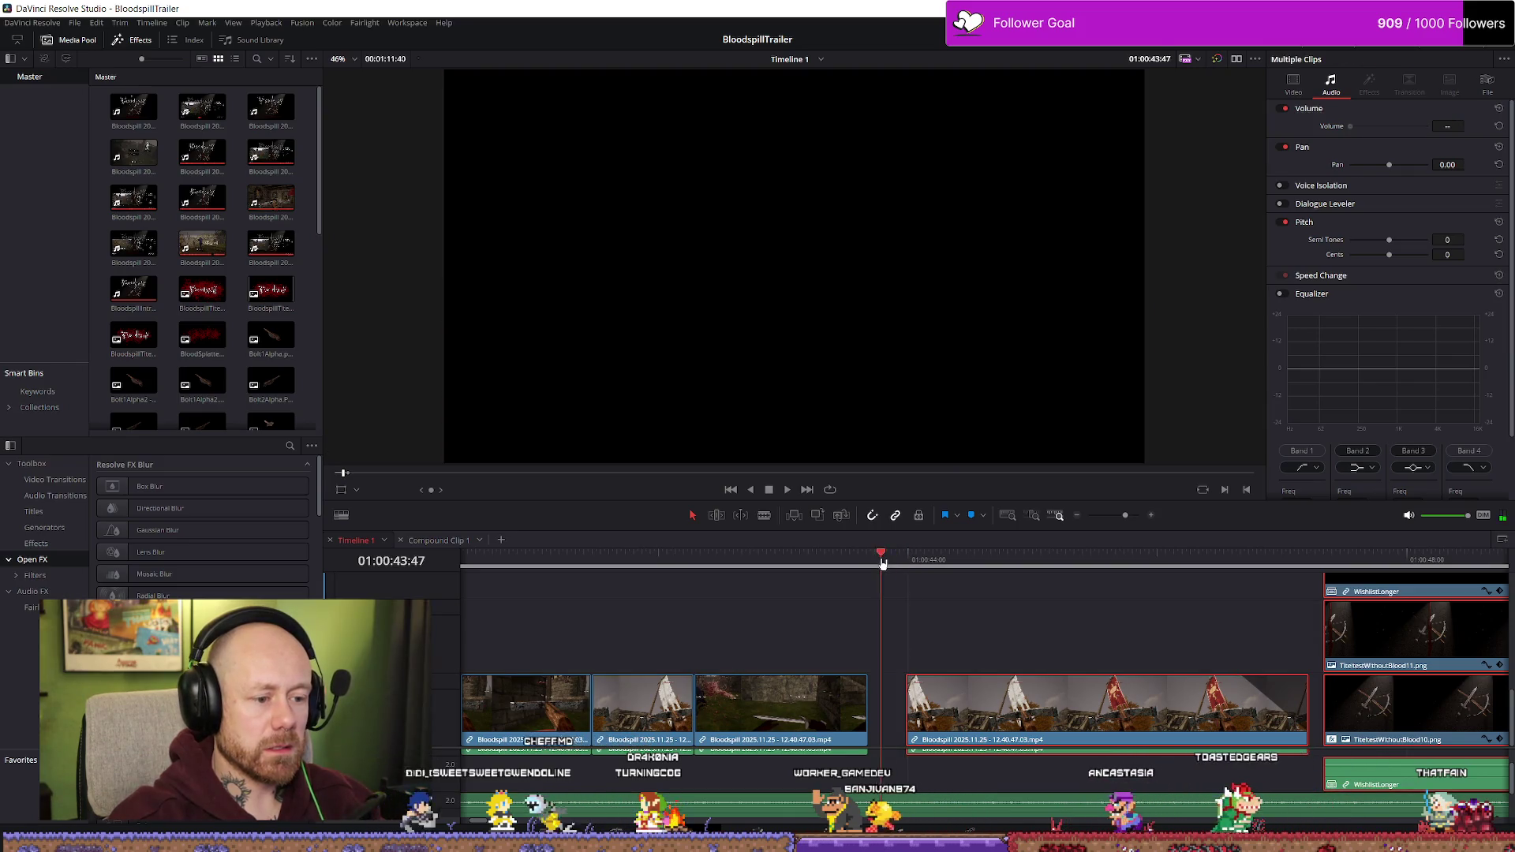
drag(1018, 710, 979, 710)
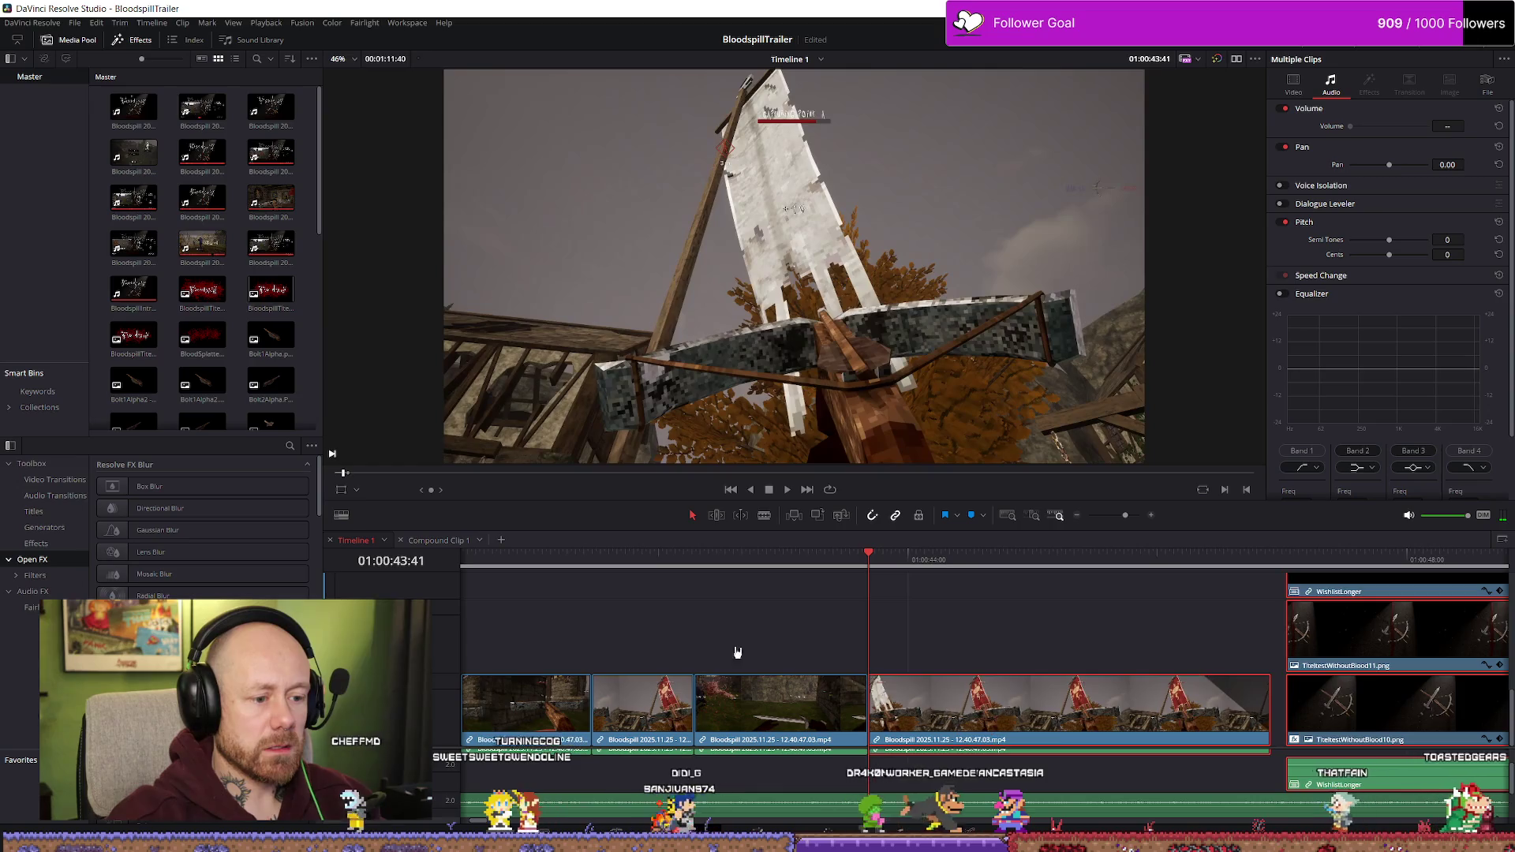
click(595, 570)
key(space)
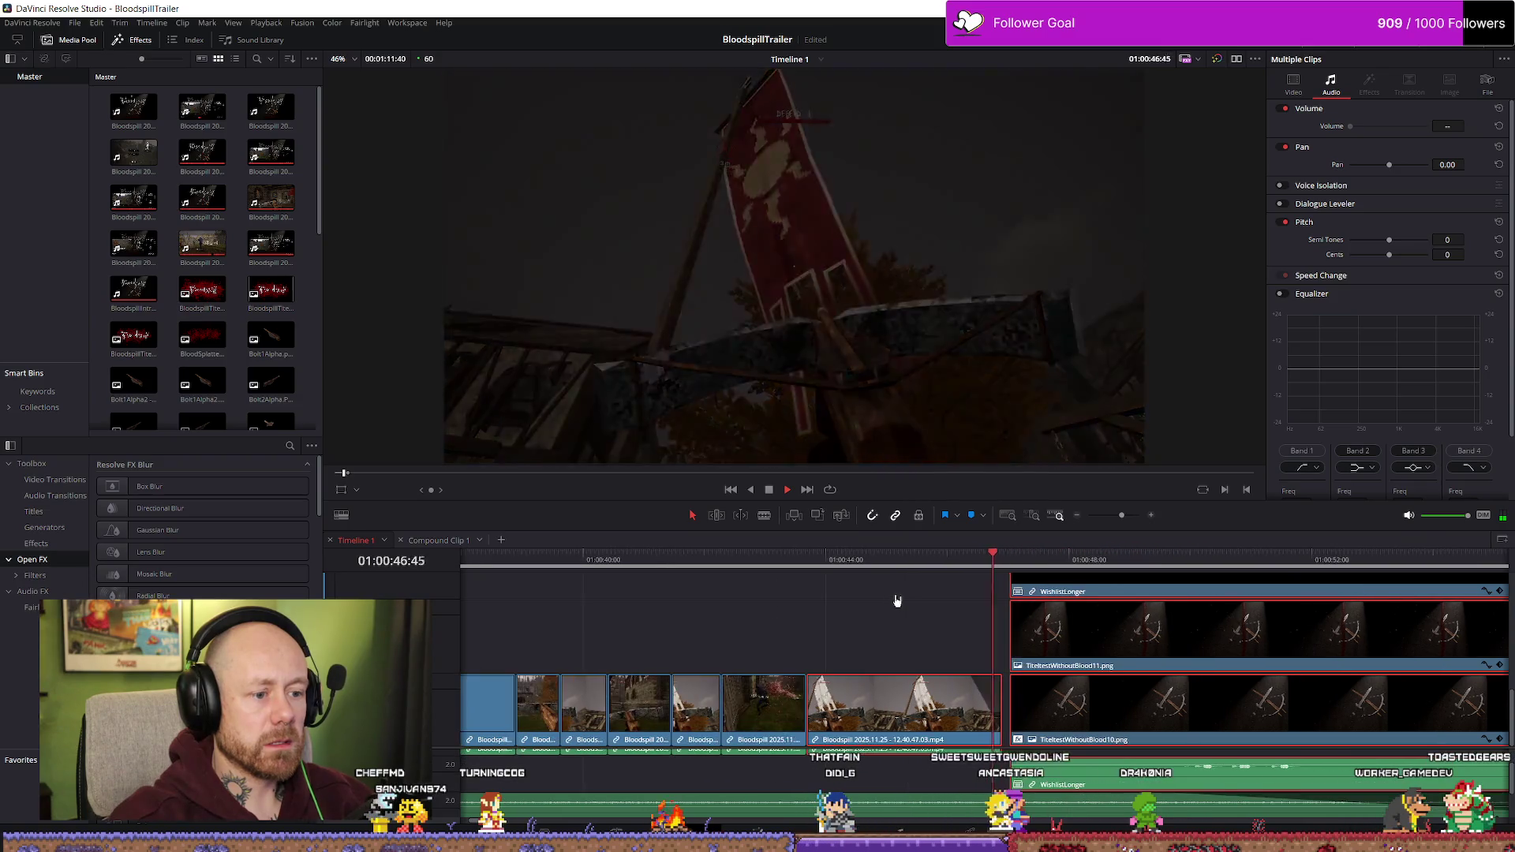
- Scrub and step frame by frame to find a cut point at 01:00:43:31
scroll(895, 602, down, 5)
click(885, 559)
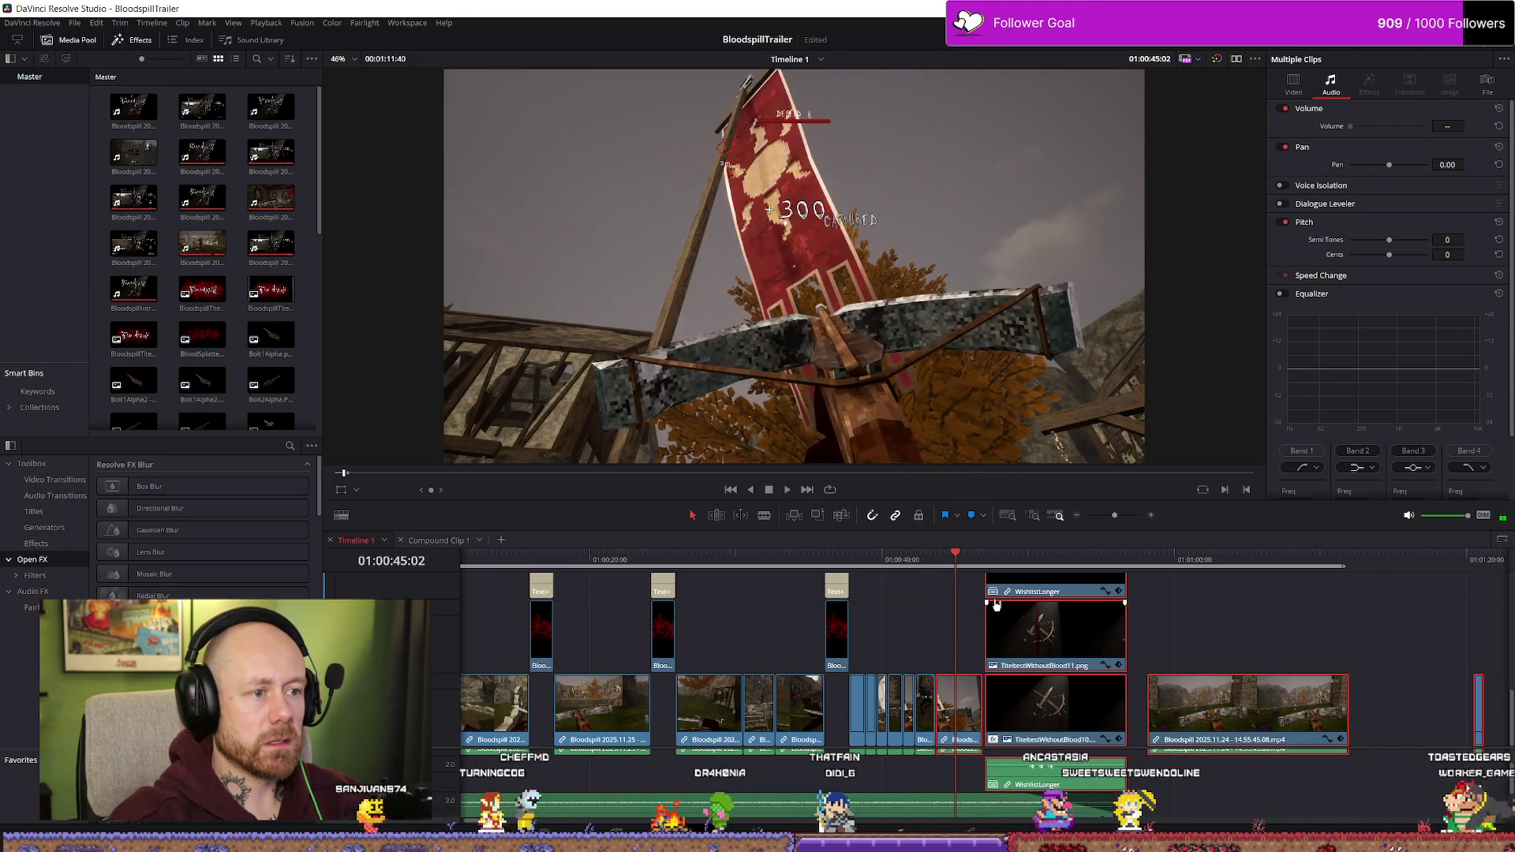
scroll(963, 603, up, 5)
drag(757, 558, 779, 555)
key(Right)
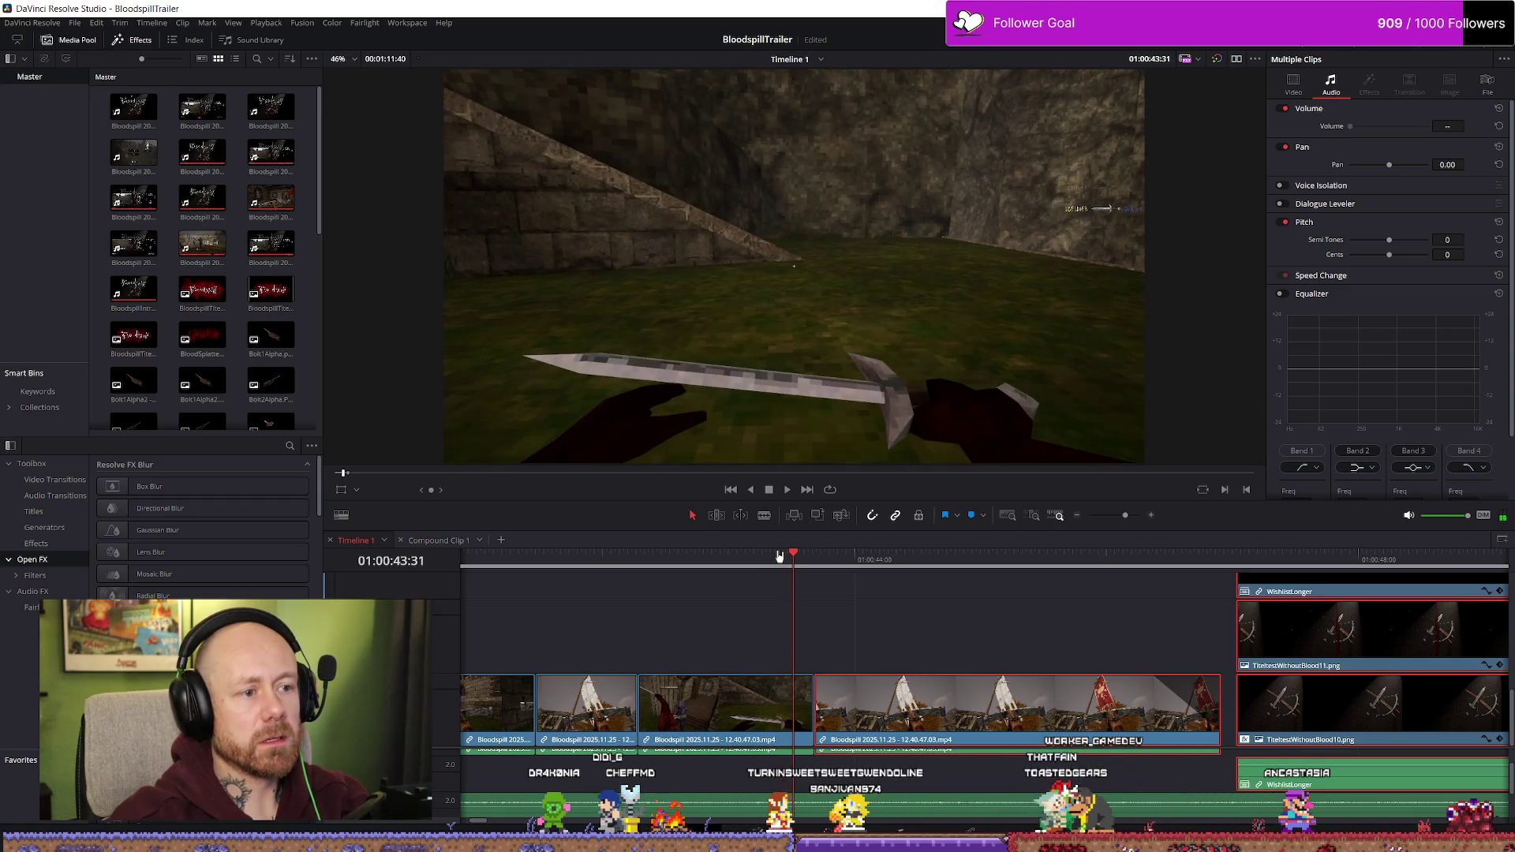
key(Left)
key(Left)
key(Left)
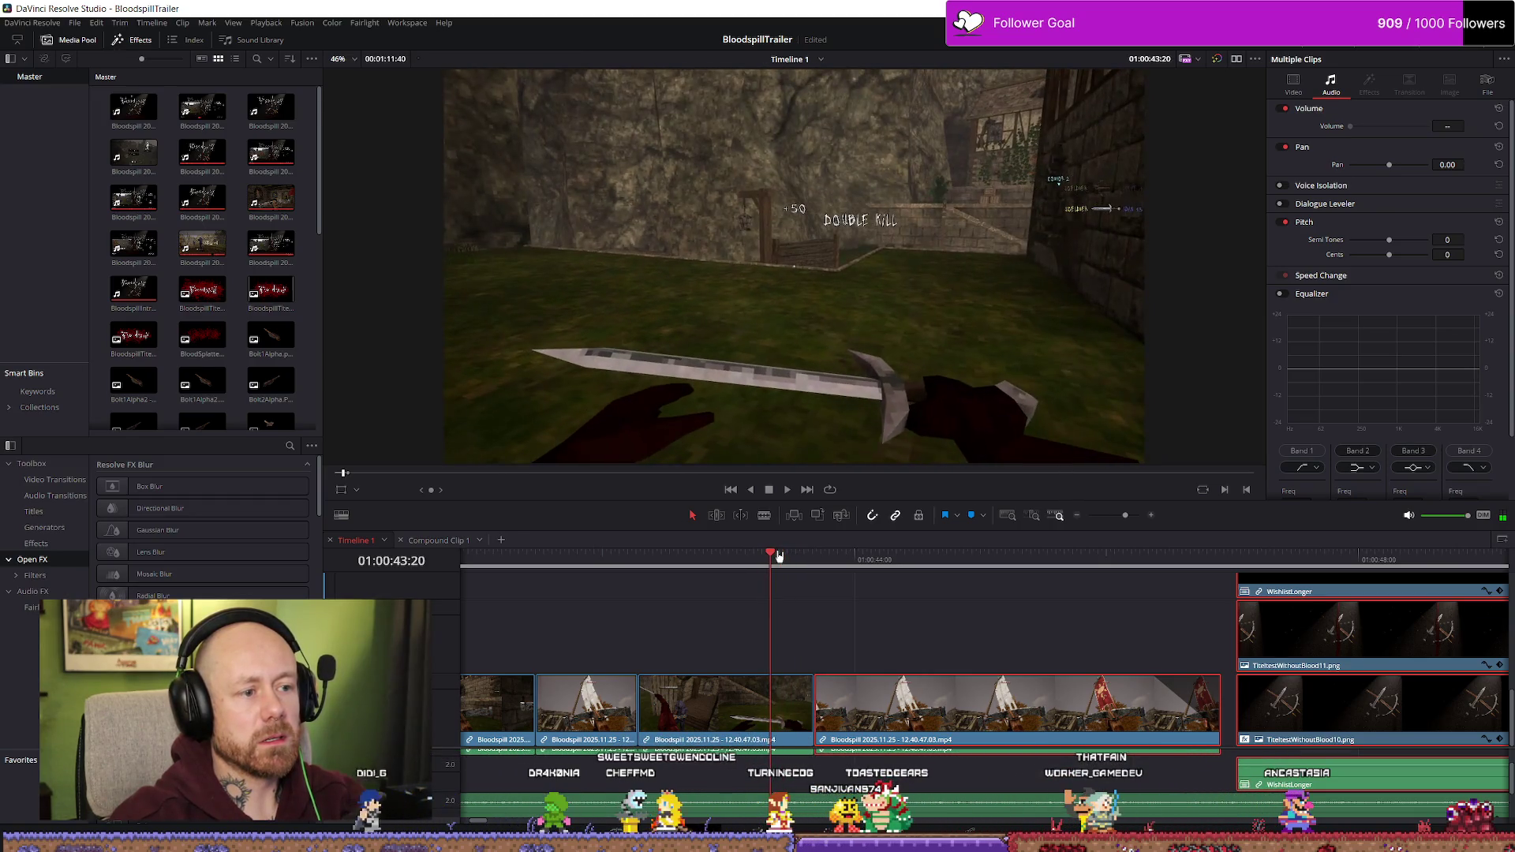
key(Right)
key(Right)
key(Right)
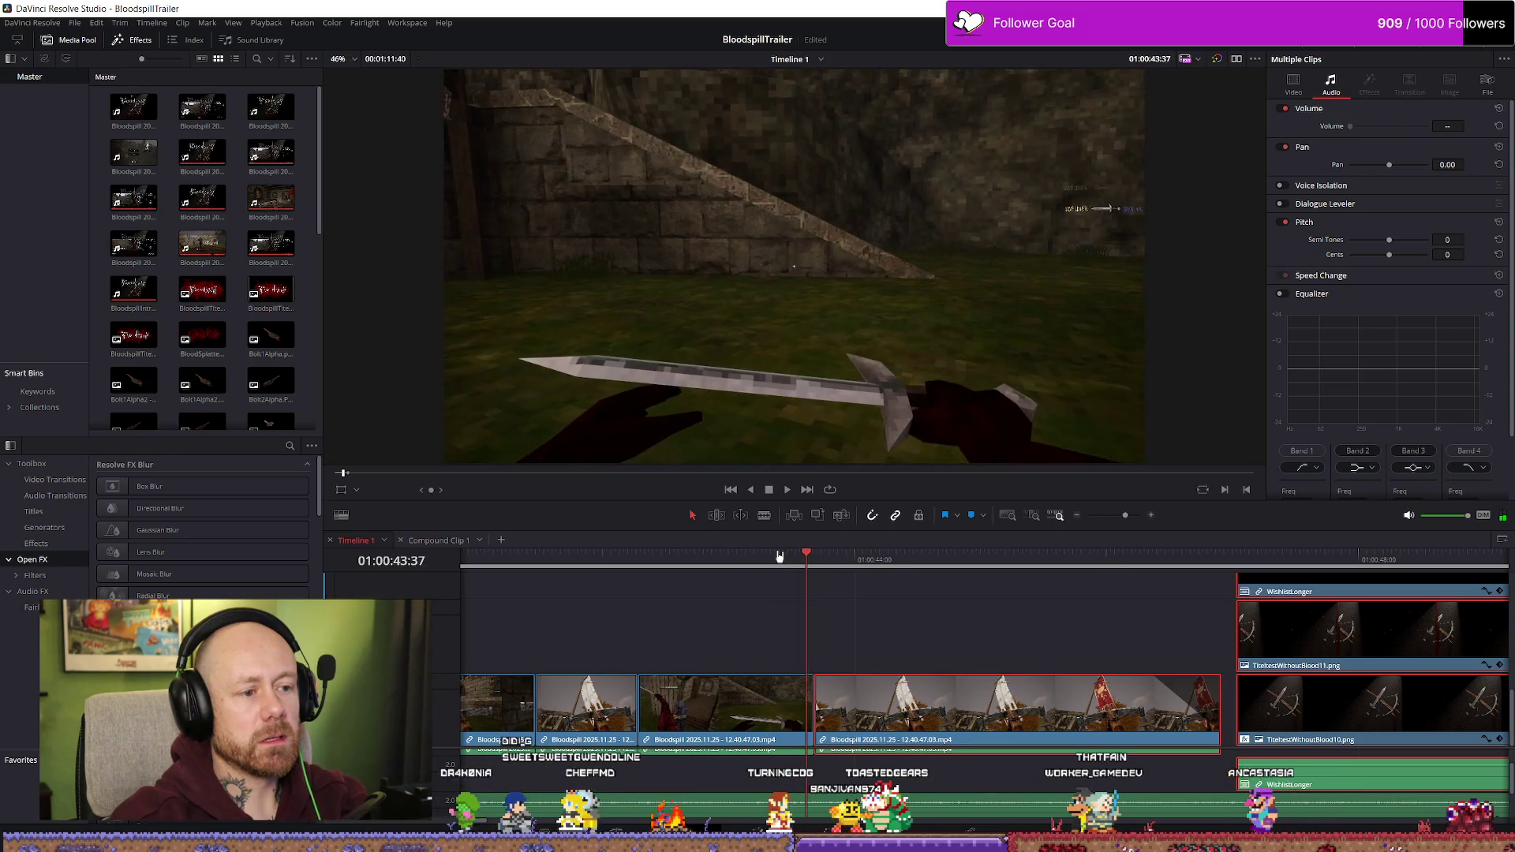
key(Left)
key(Left)
key(Left)
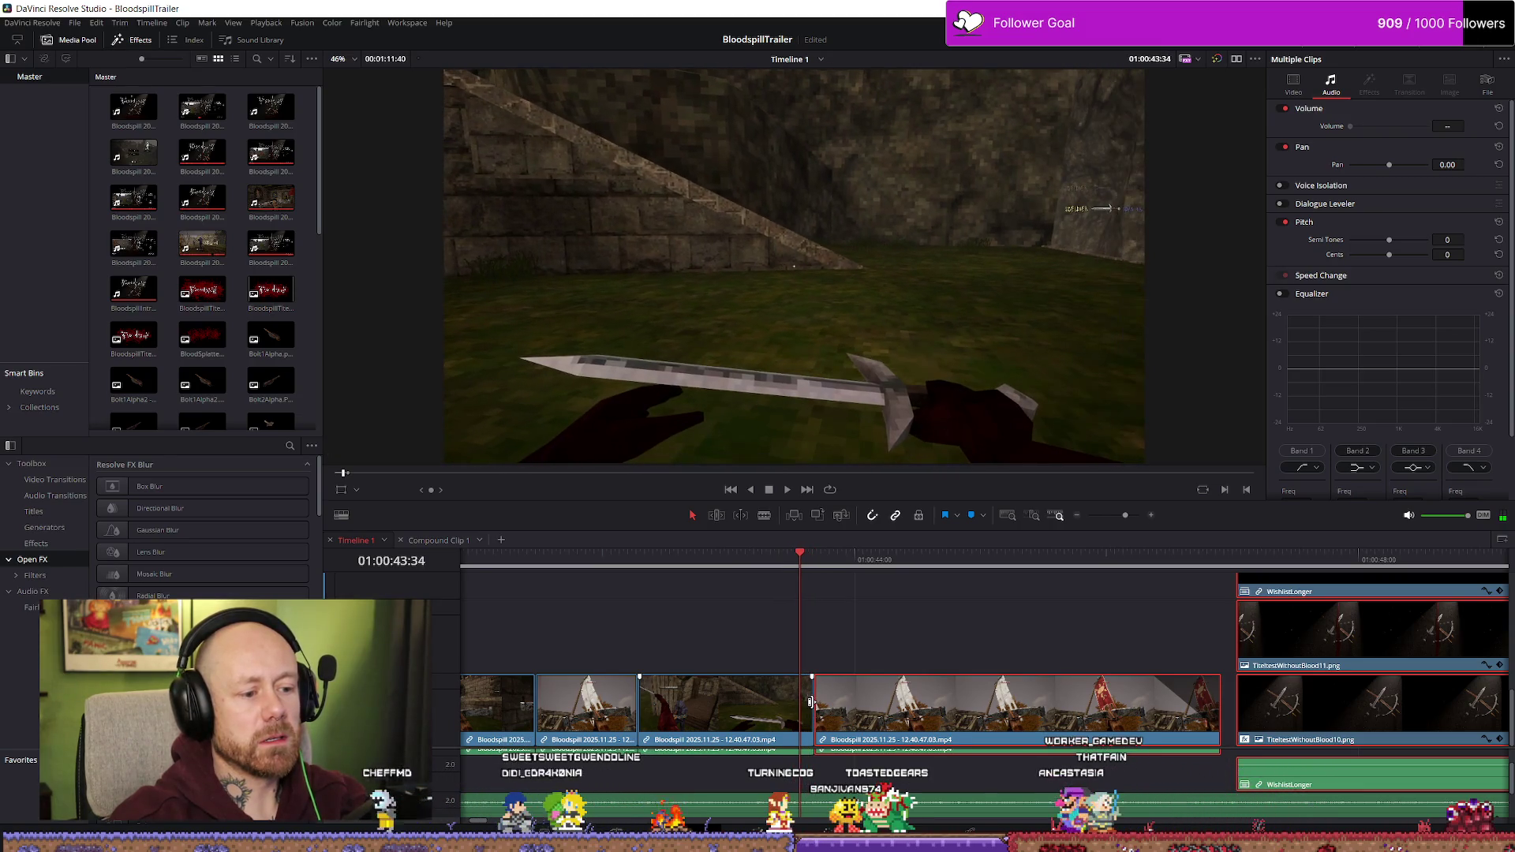
key(Right)
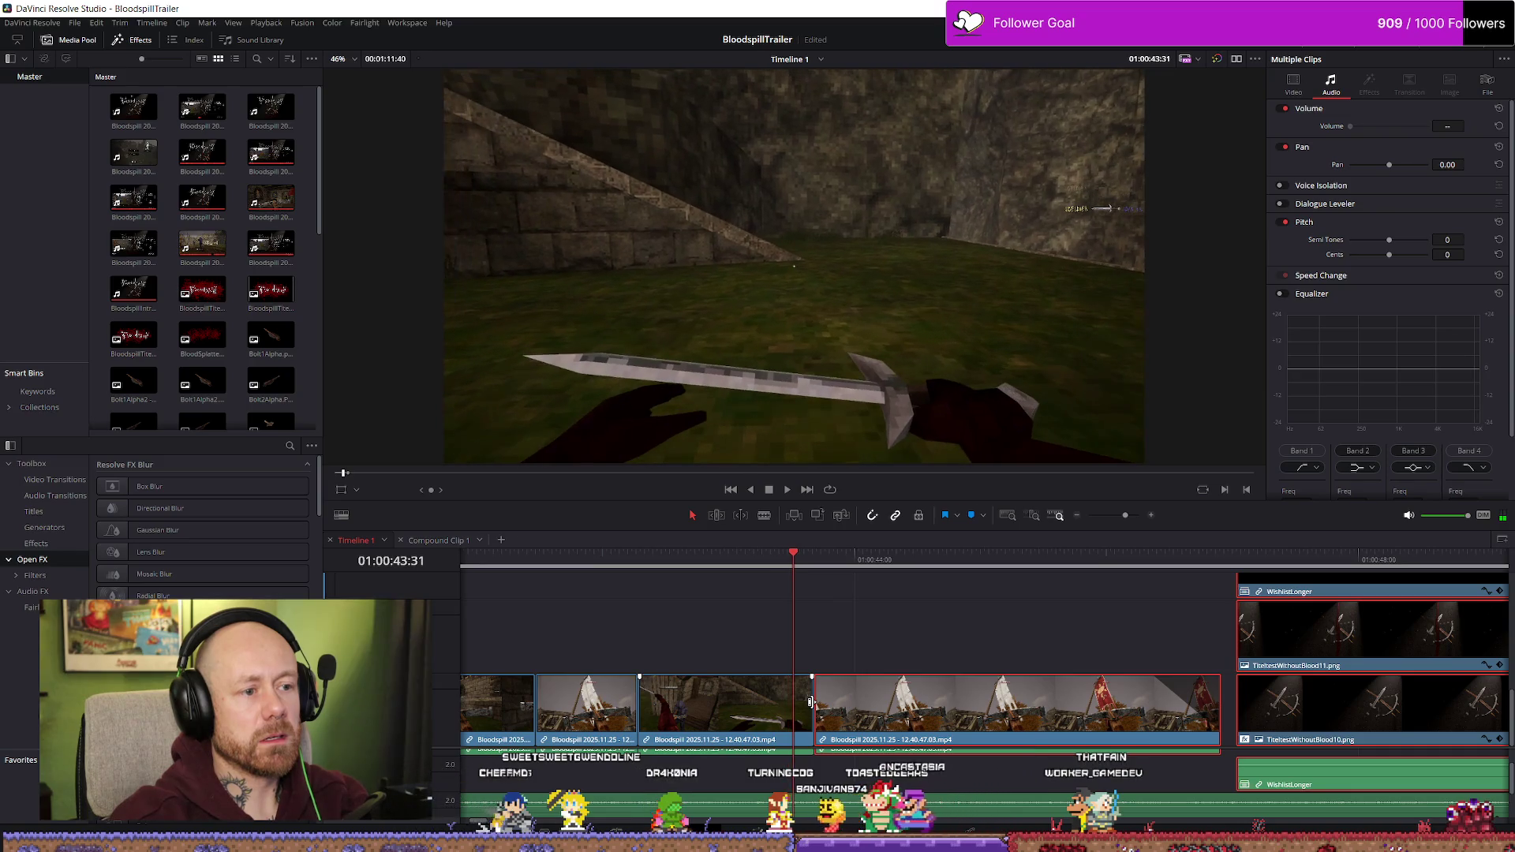
- Trim the knife clip's end to the playhead, slide the crossbow clip left, and replay
drag(810, 701, 793, 702)
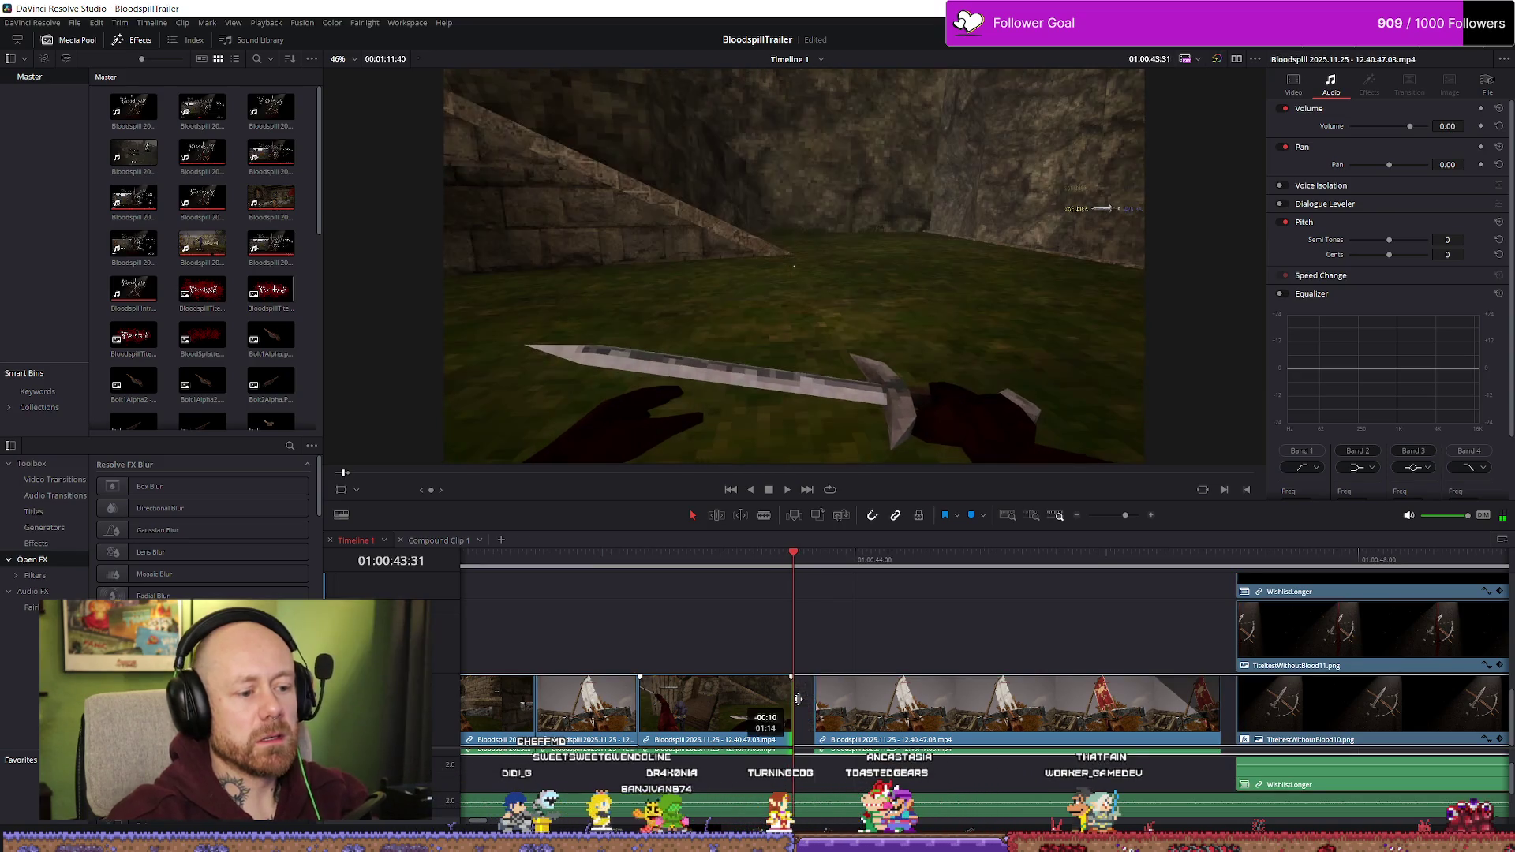
click(818, 563)
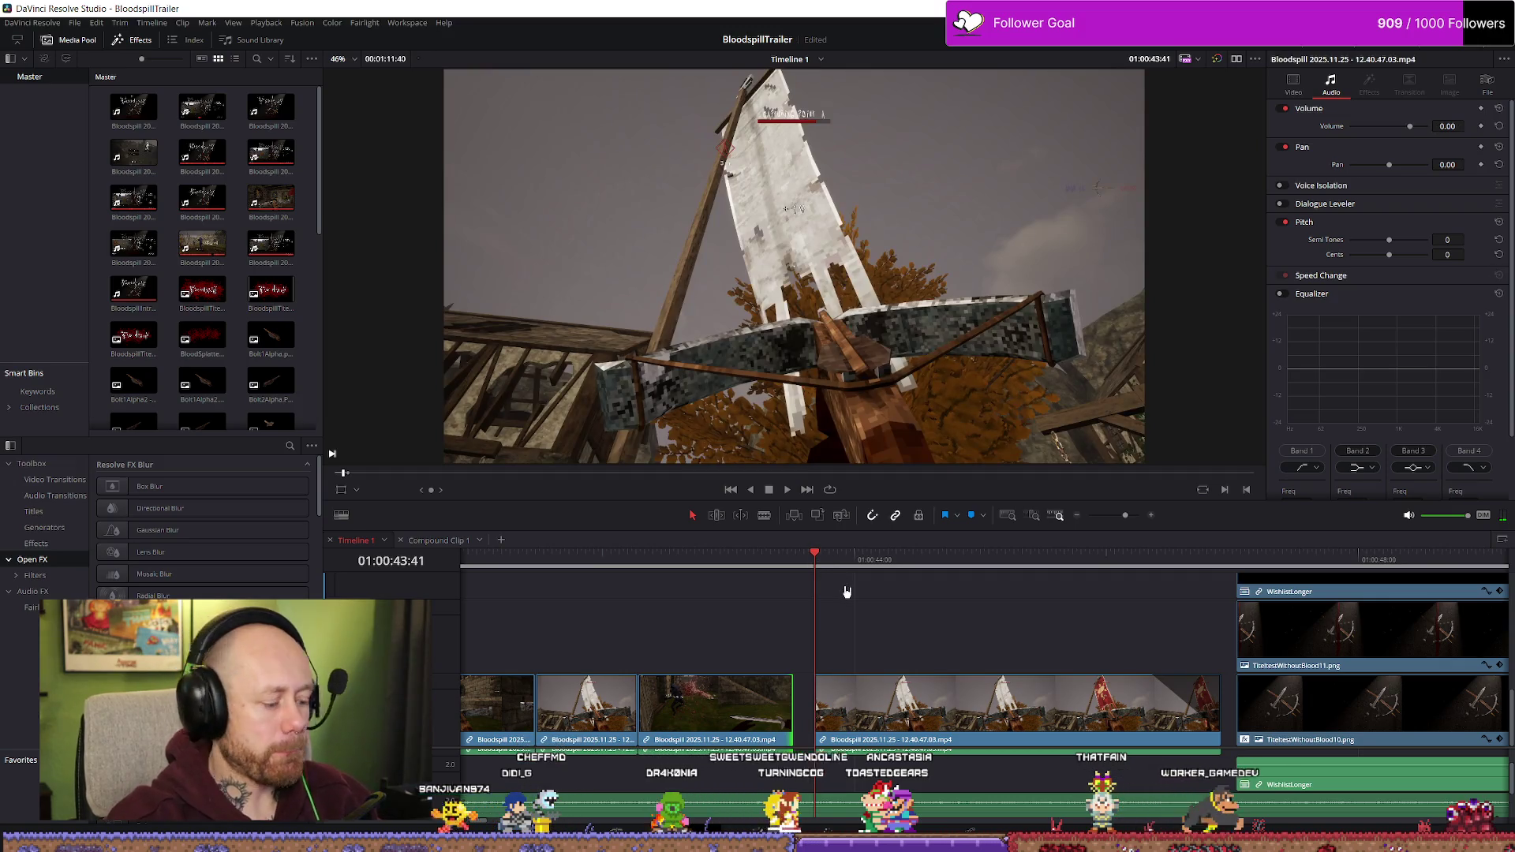
click(860, 703)
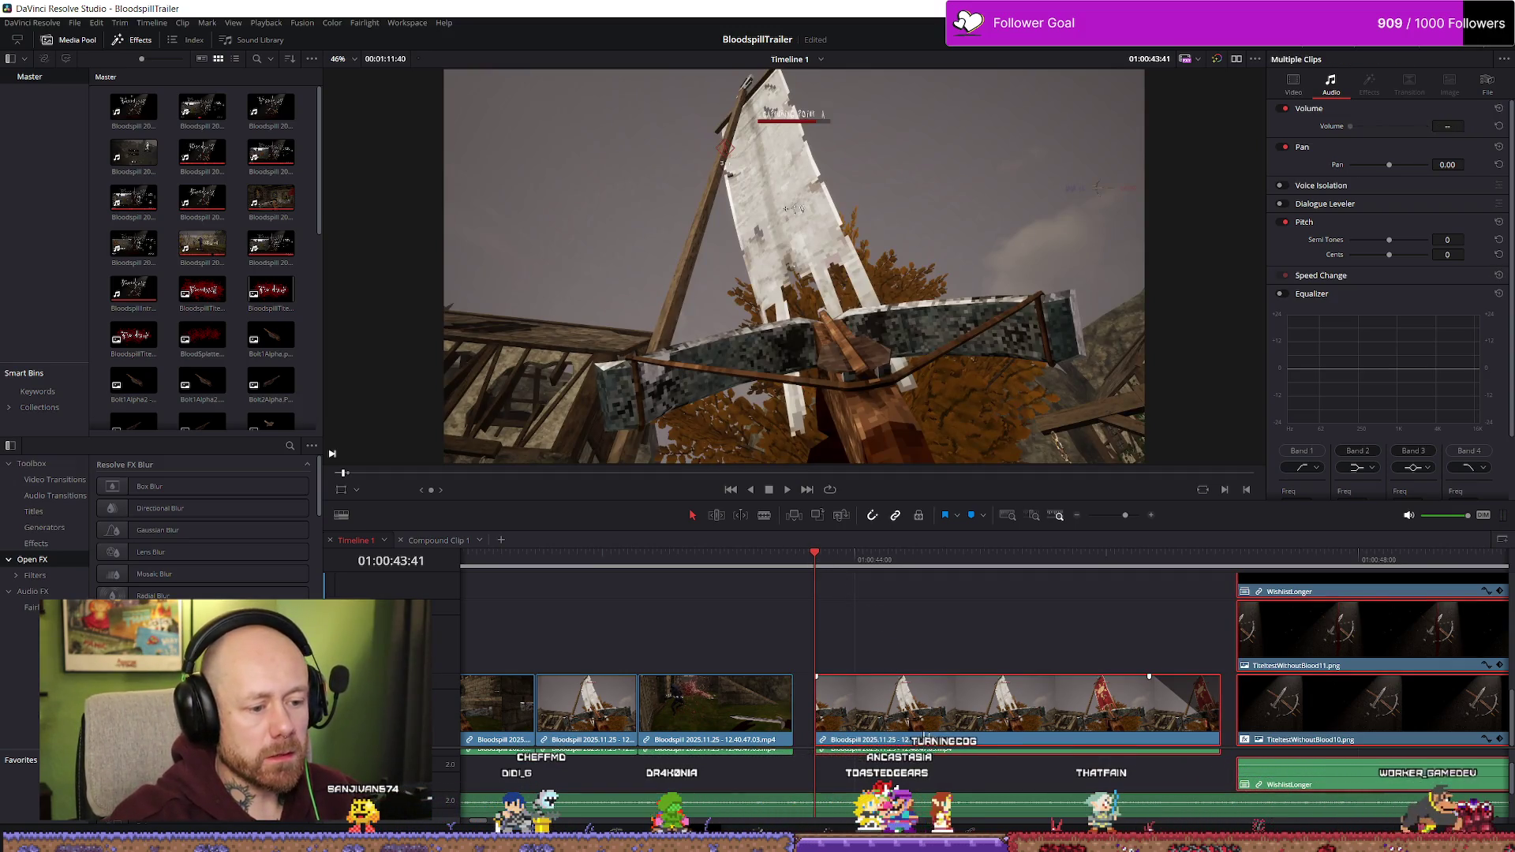
drag(937, 732, 915, 732)
scroll(751, 633, down, 2)
key(space)
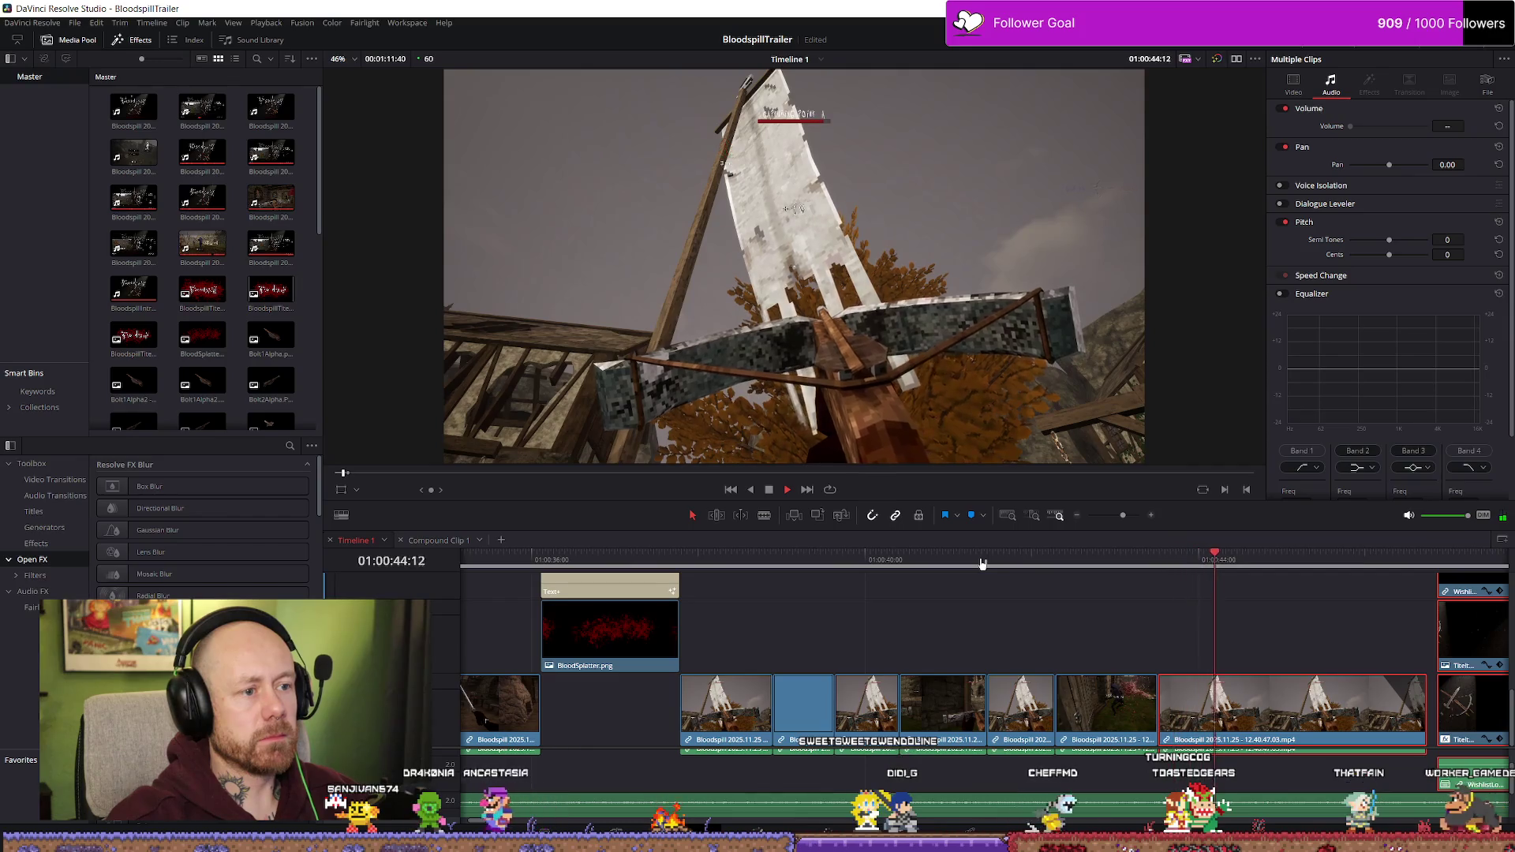
- Replay the edit from 01:00:41:41 and locate the third clip's cut point
drag(983, 563, 1008, 559)
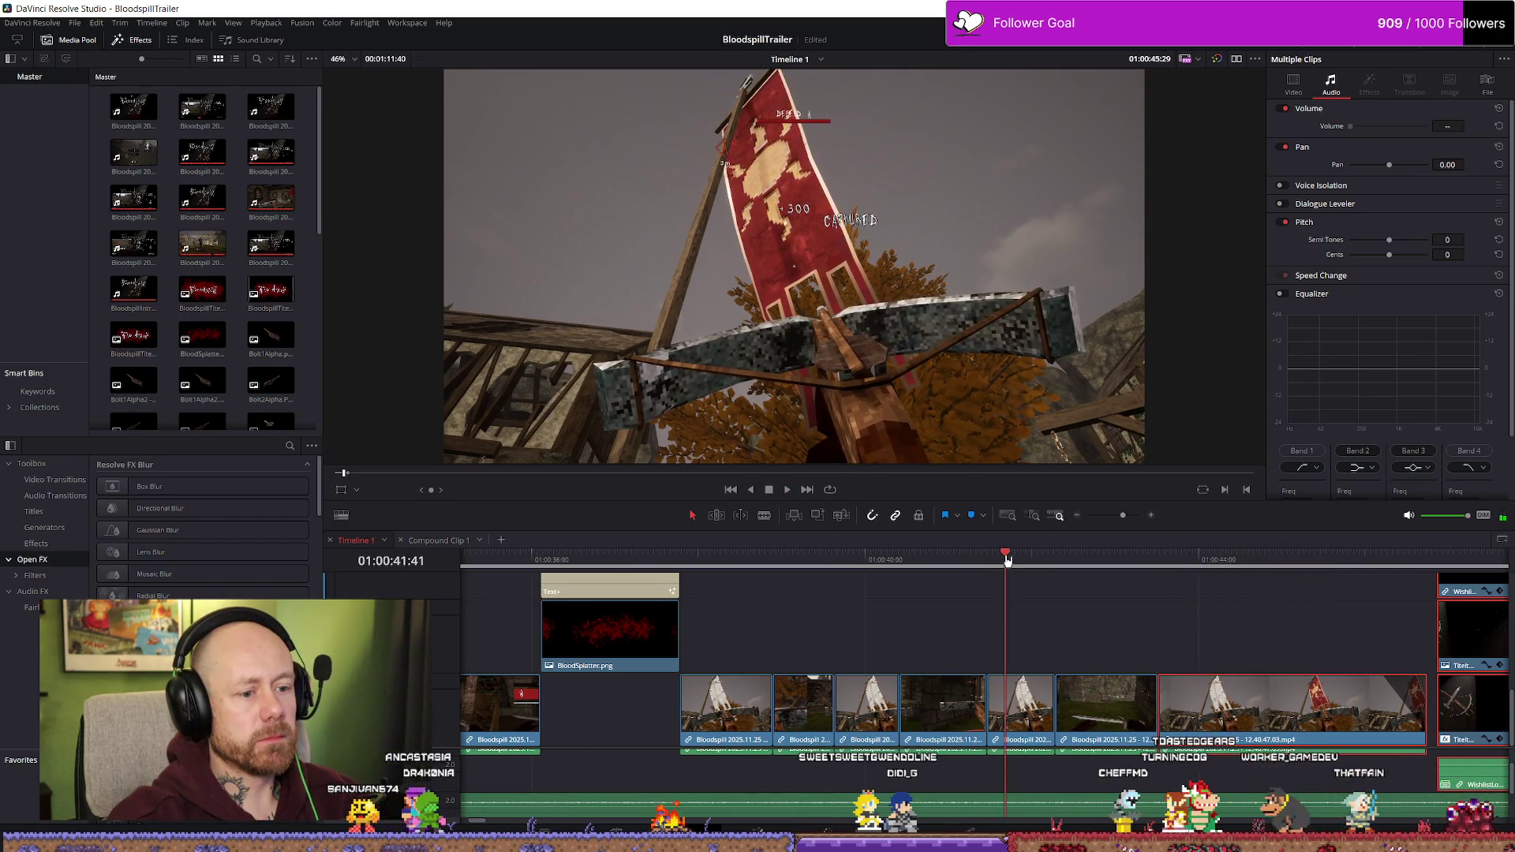
key(space)
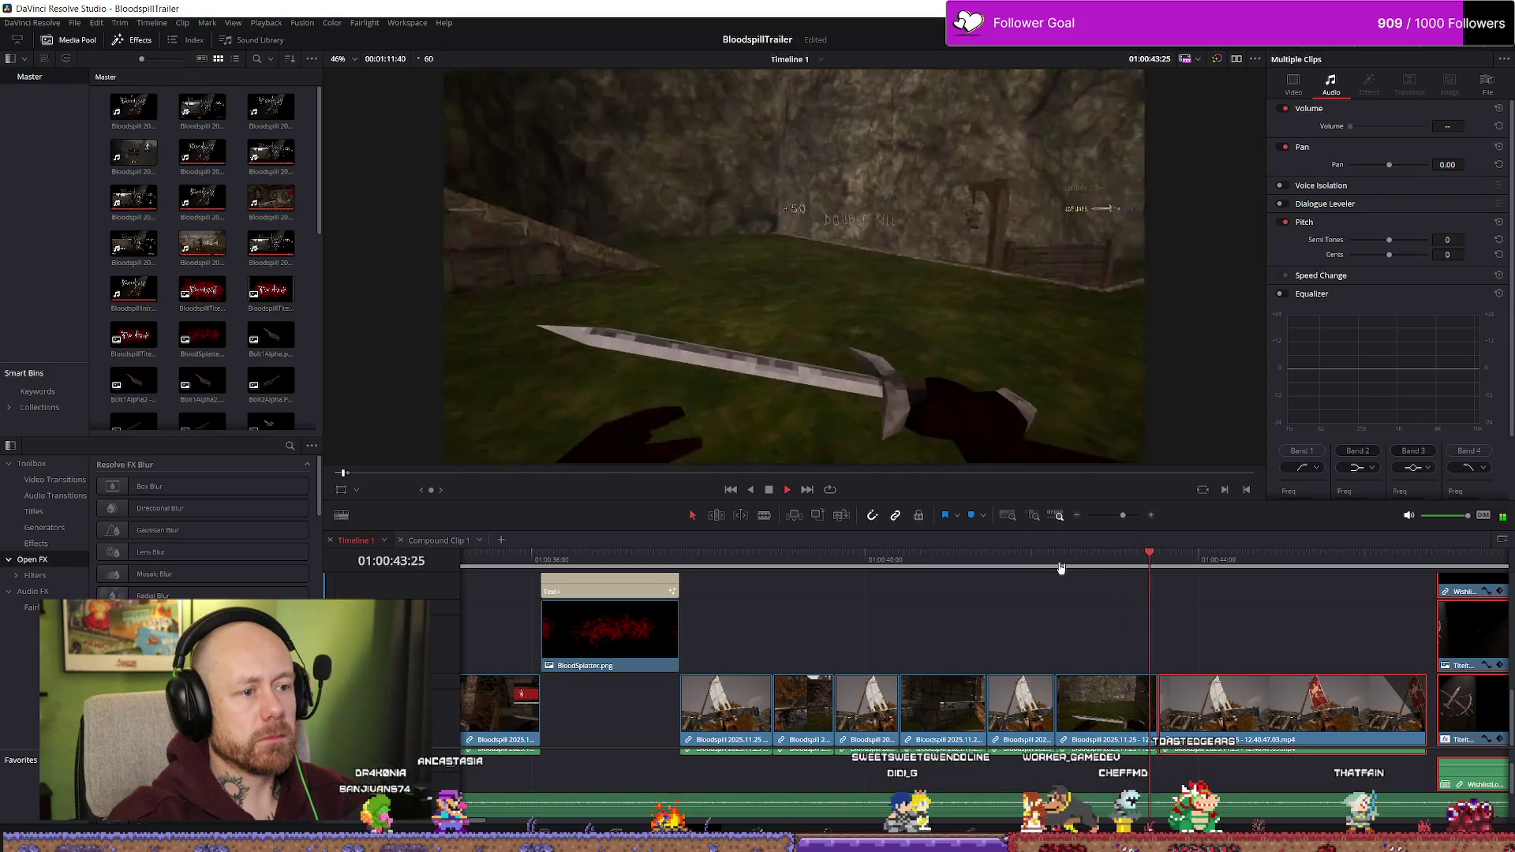
drag(1014, 561, 1114, 560)
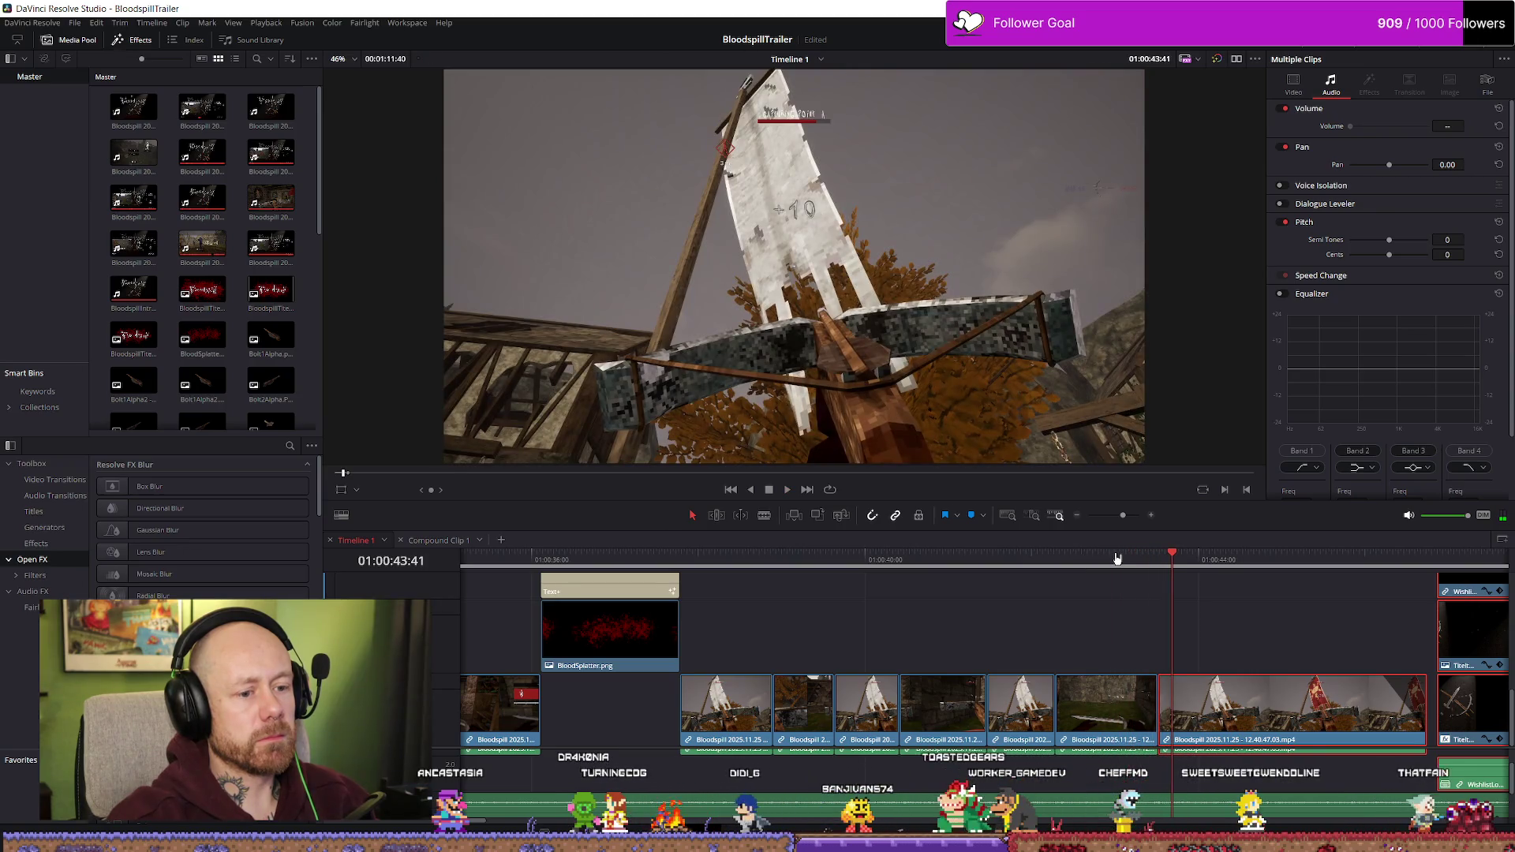
click(1117, 559)
scroll(1187, 585, up, 3)
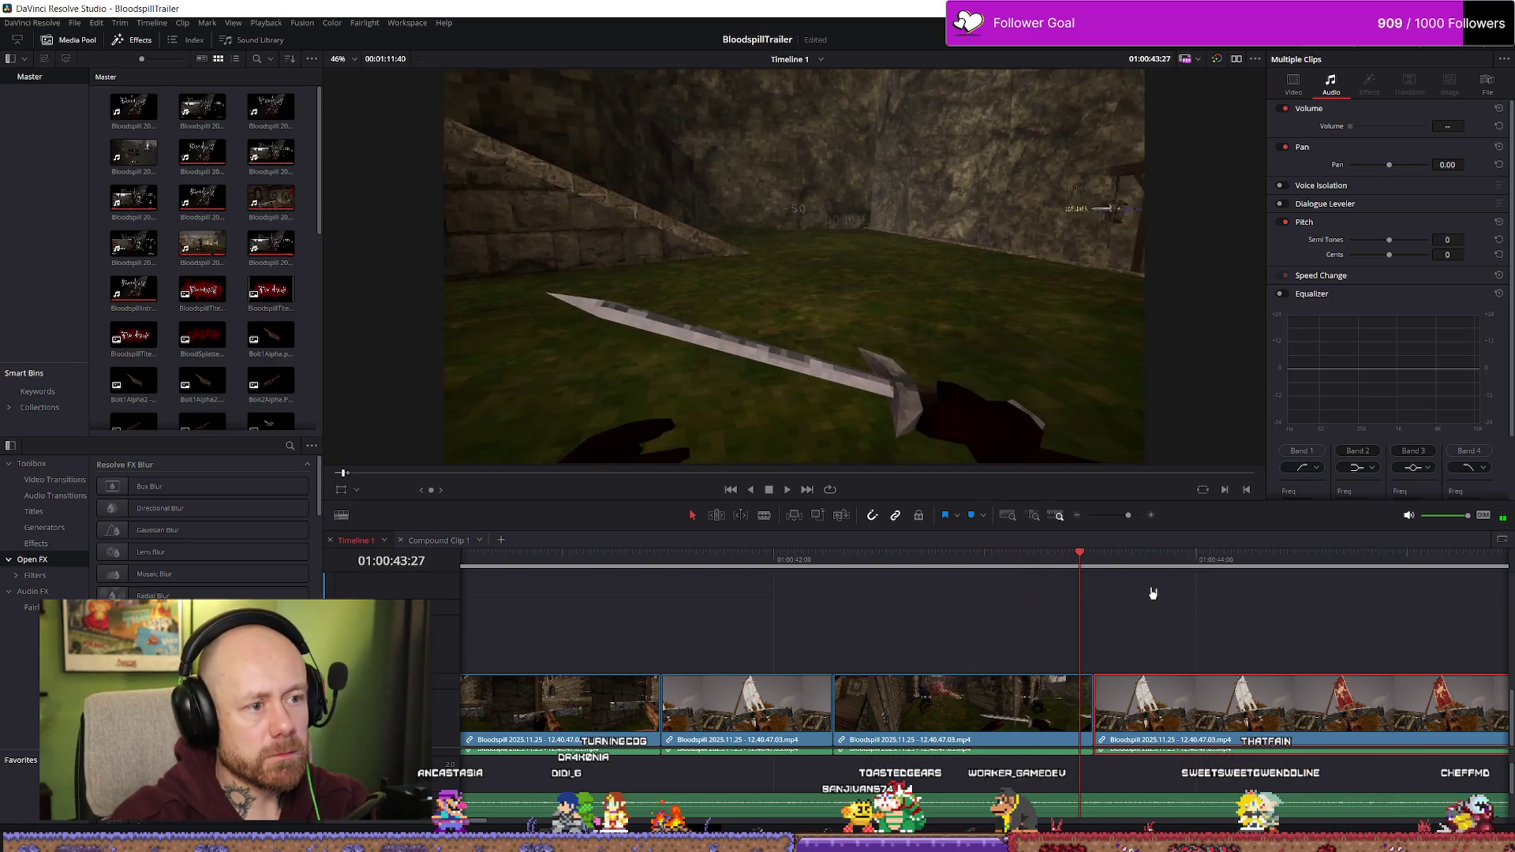
key(j)
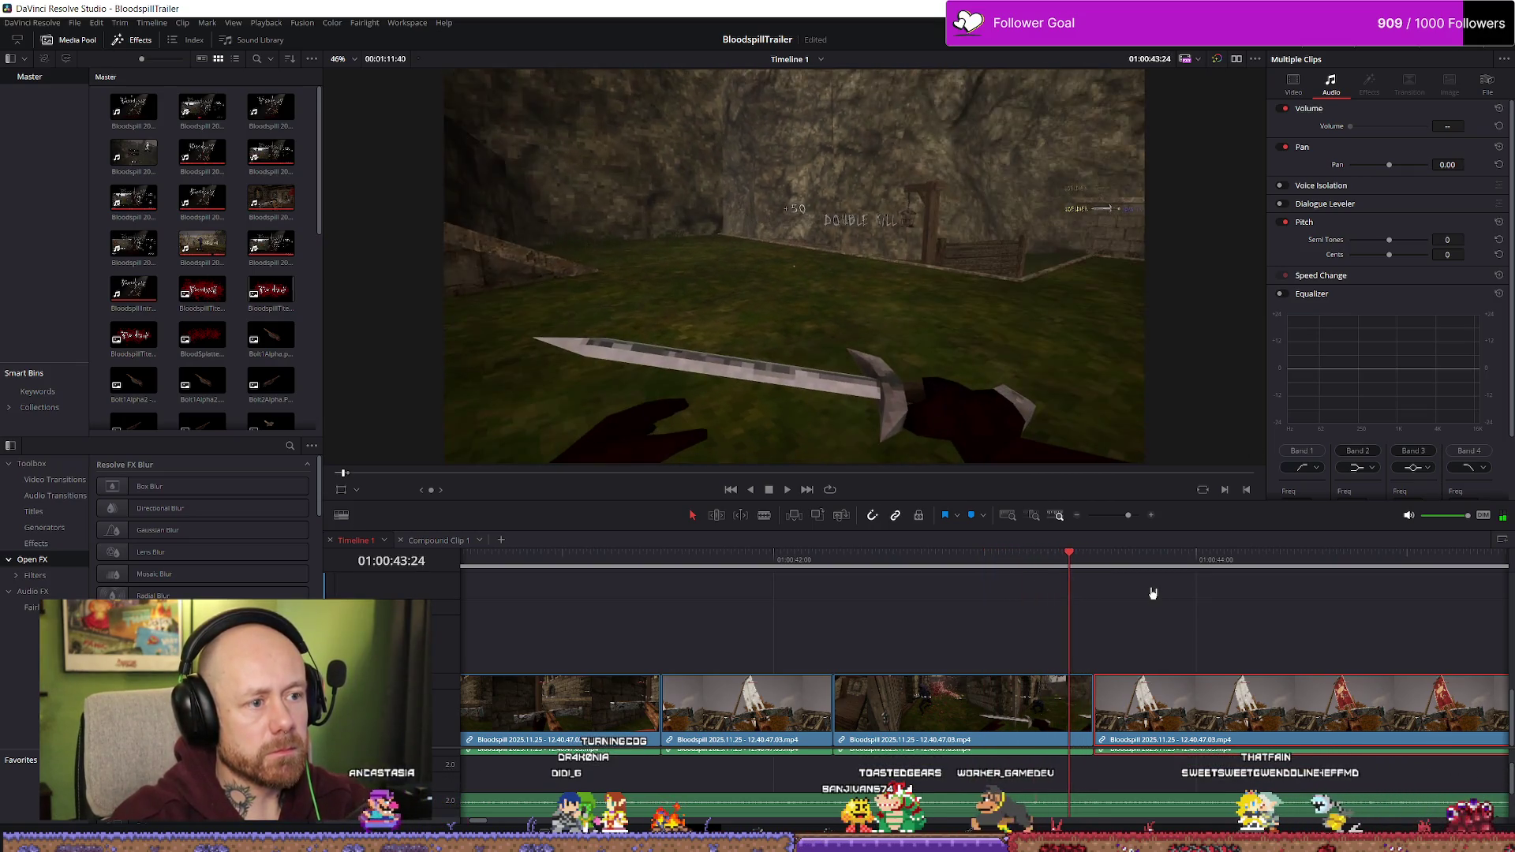
key(Left)
key(Left)
key(Left)
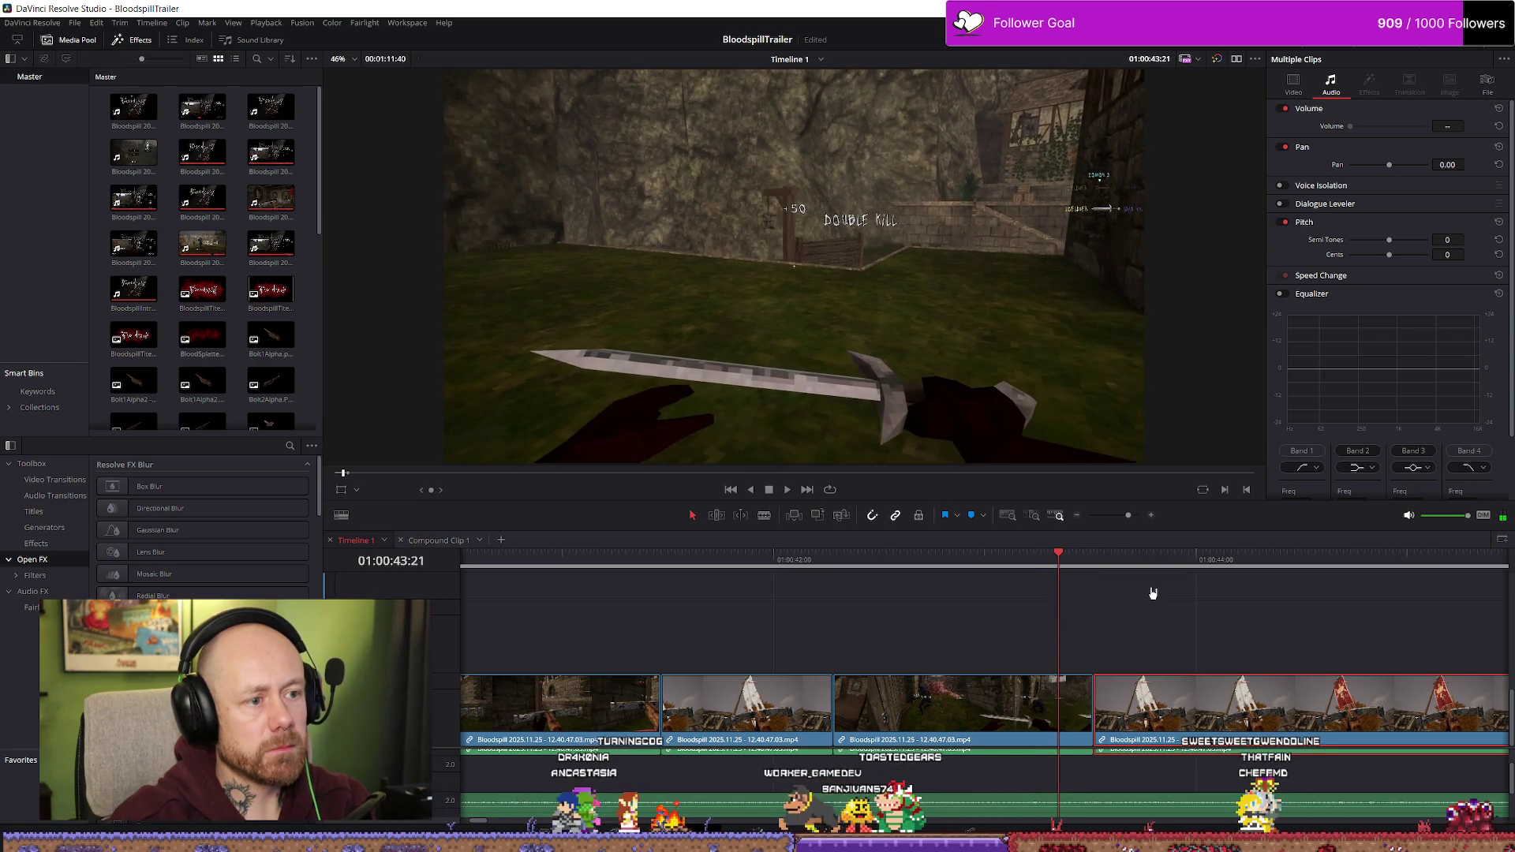
- Trim the third crossbow clip's end by 11 frames and slide the next clip left against it
drag(1094, 708, 1058, 709)
key(Down)
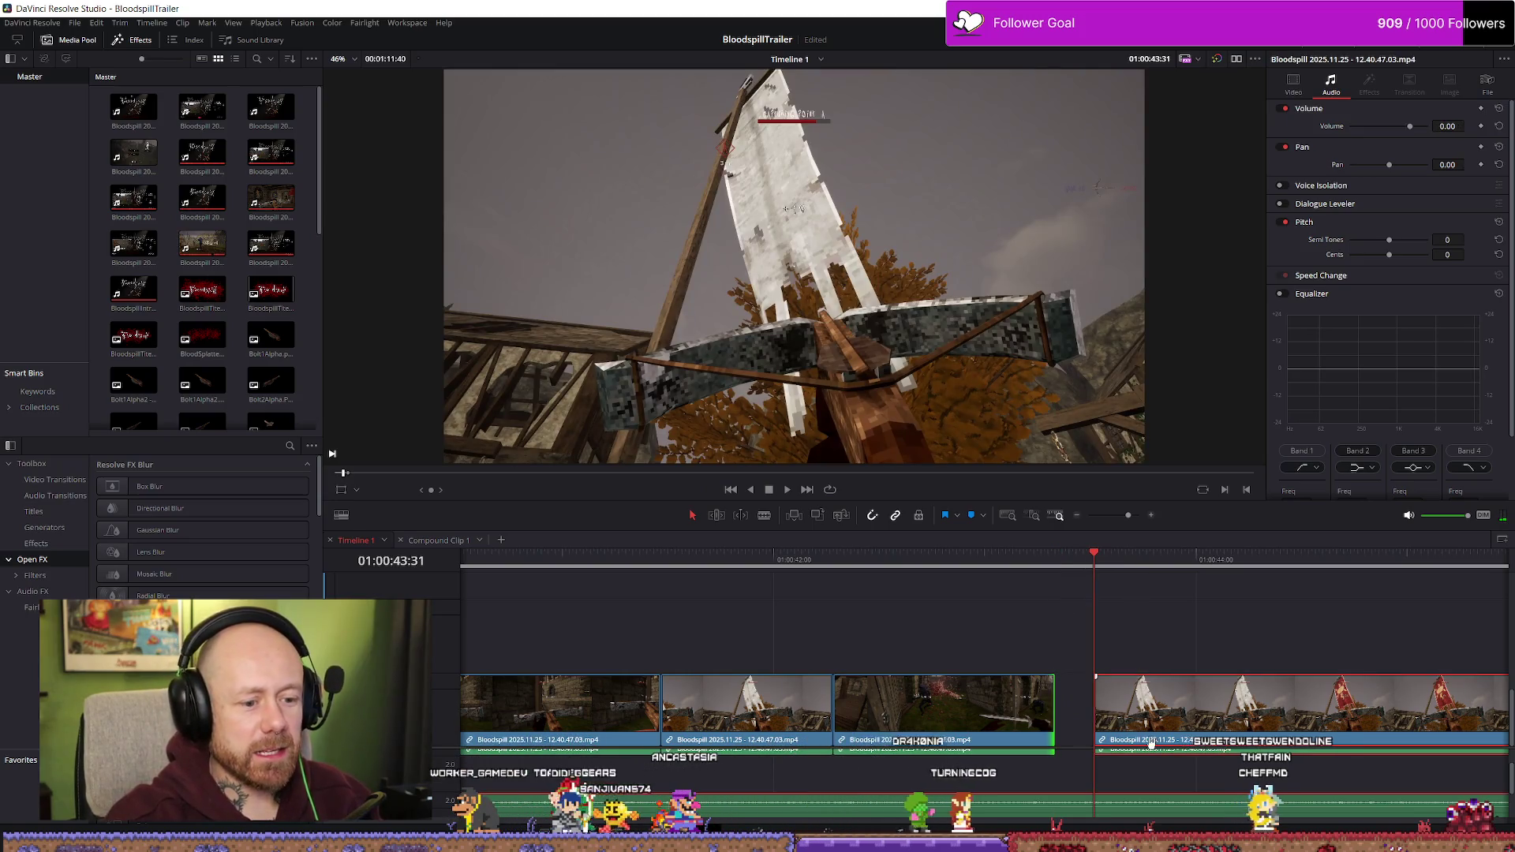
click(1151, 742)
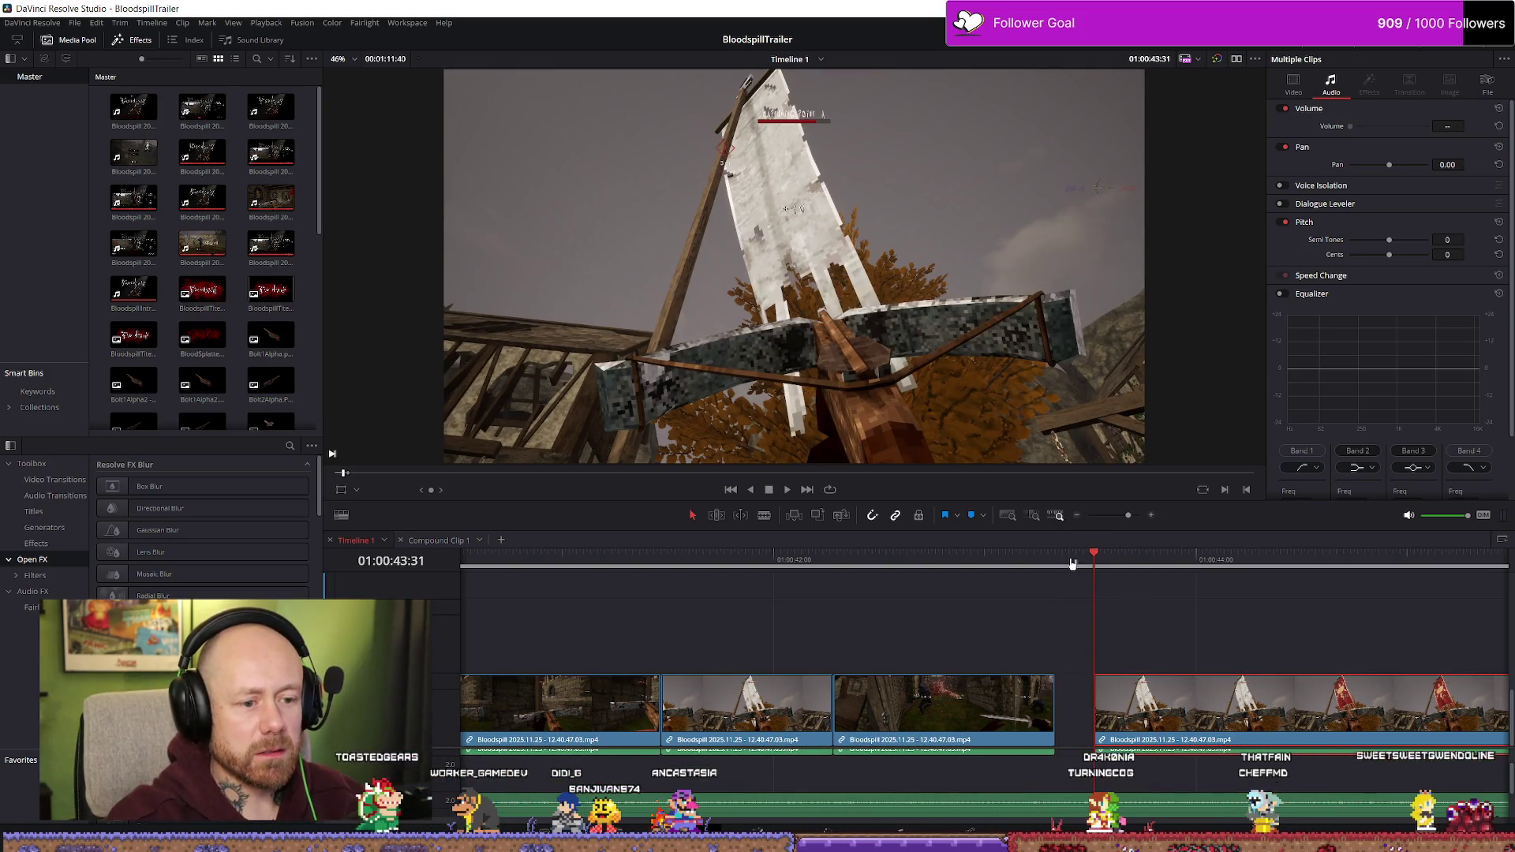
drag(1086, 564, 1059, 570)
drag(1200, 703, 1166, 713)
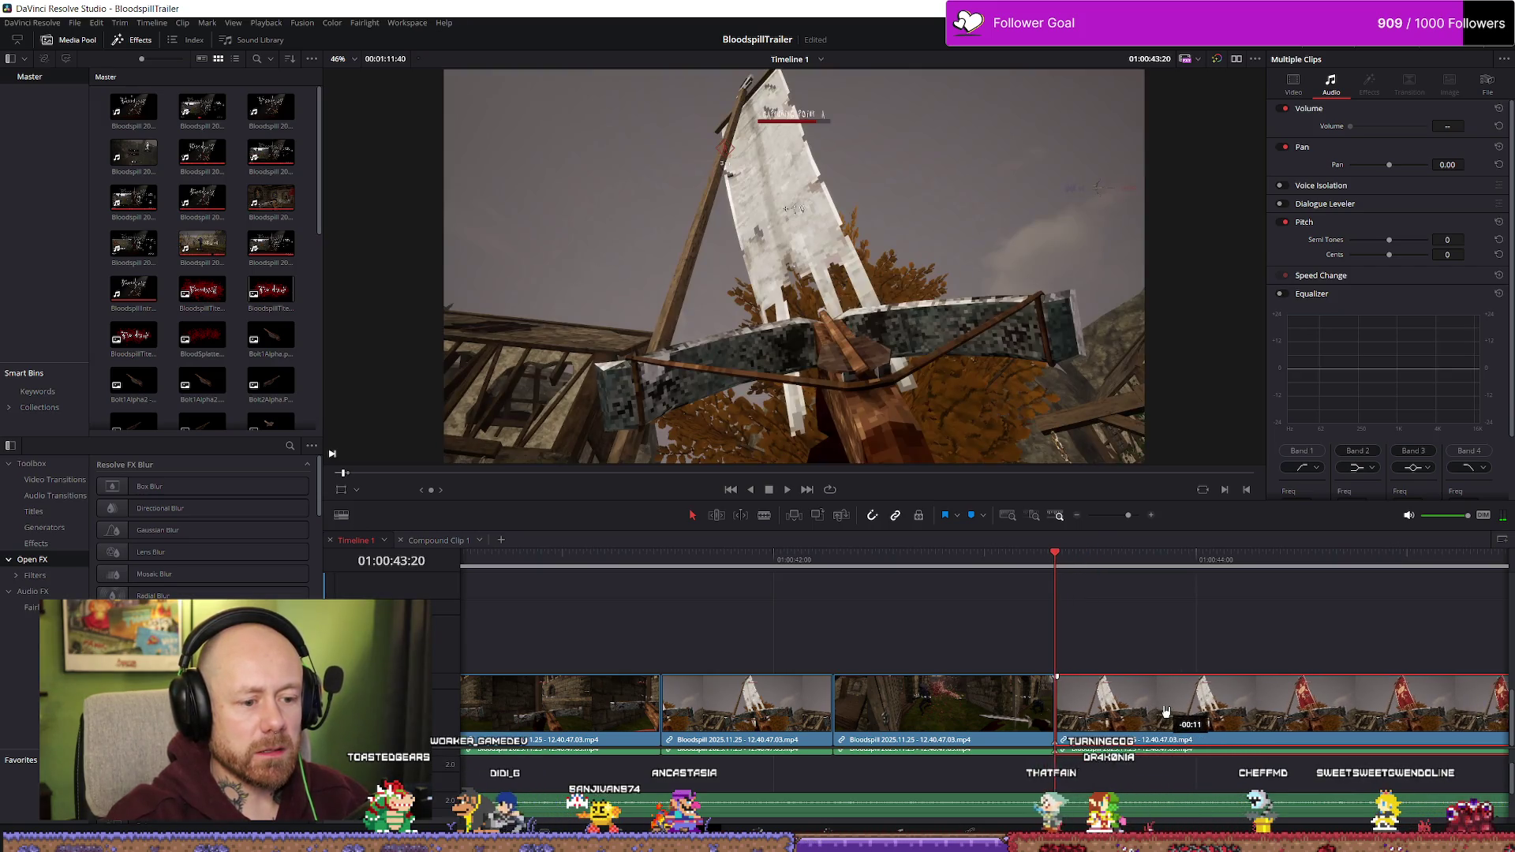
- Play back the new cuts from around 01:00:39 to review the gap-free ending
click(491, 565)
key(space)
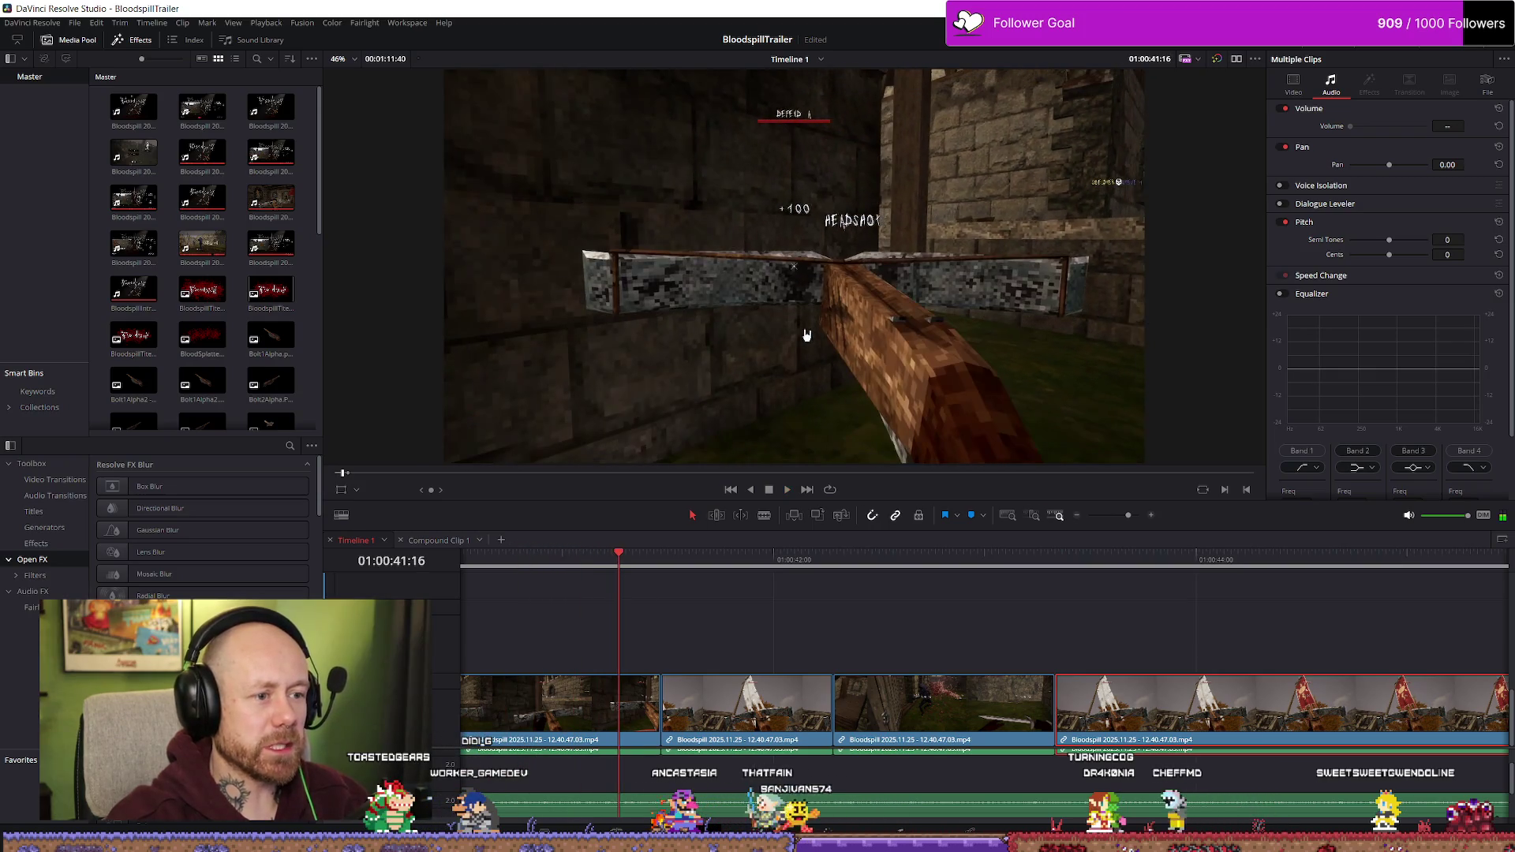
scroll(599, 556, down, 1)
click(805, 559)
key(space)
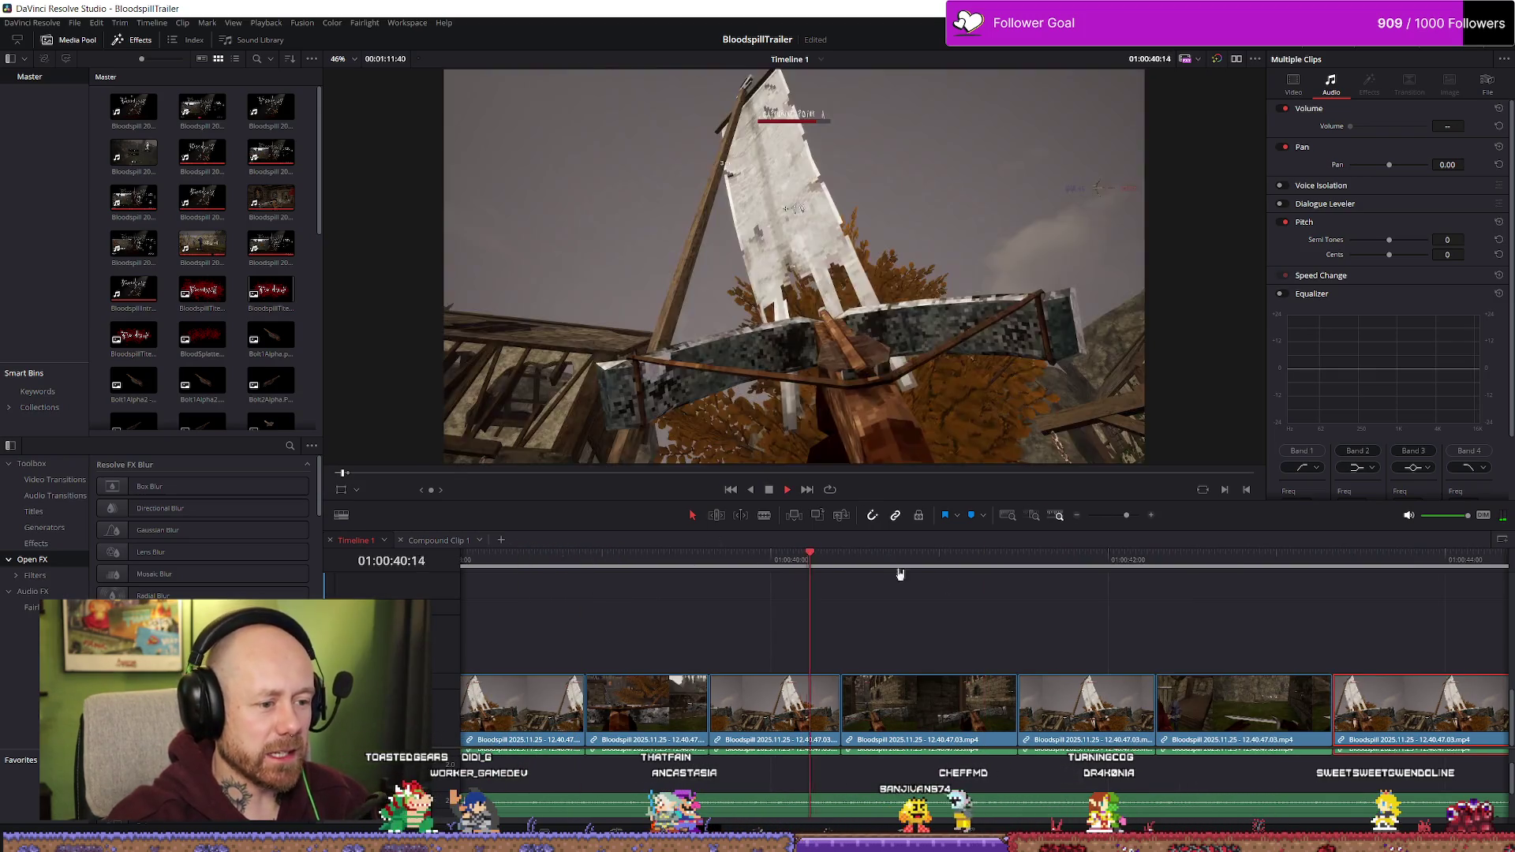
key(space)
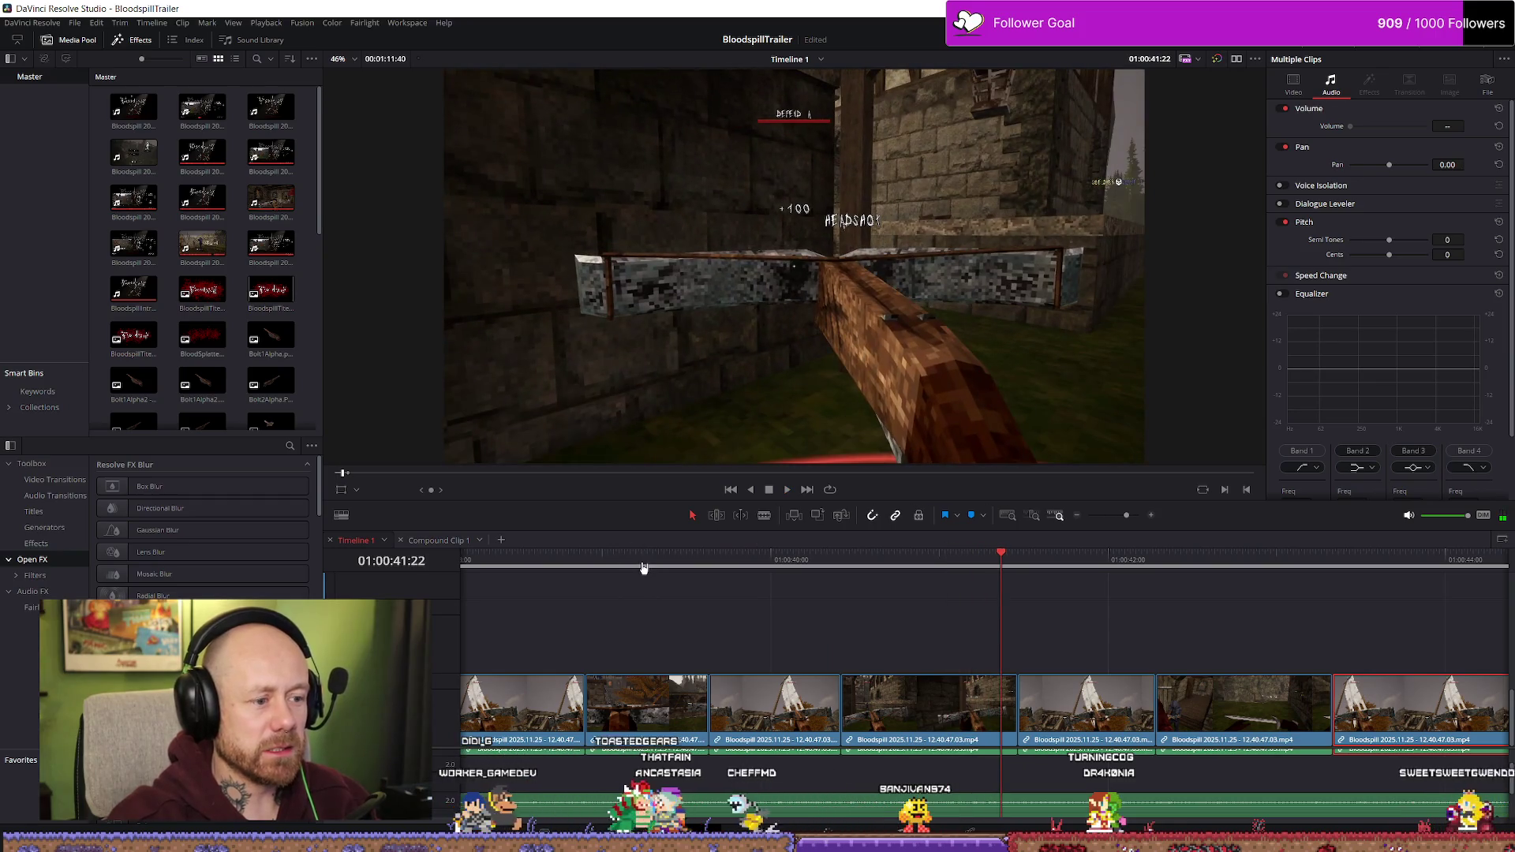
click(647, 565)
key(space)
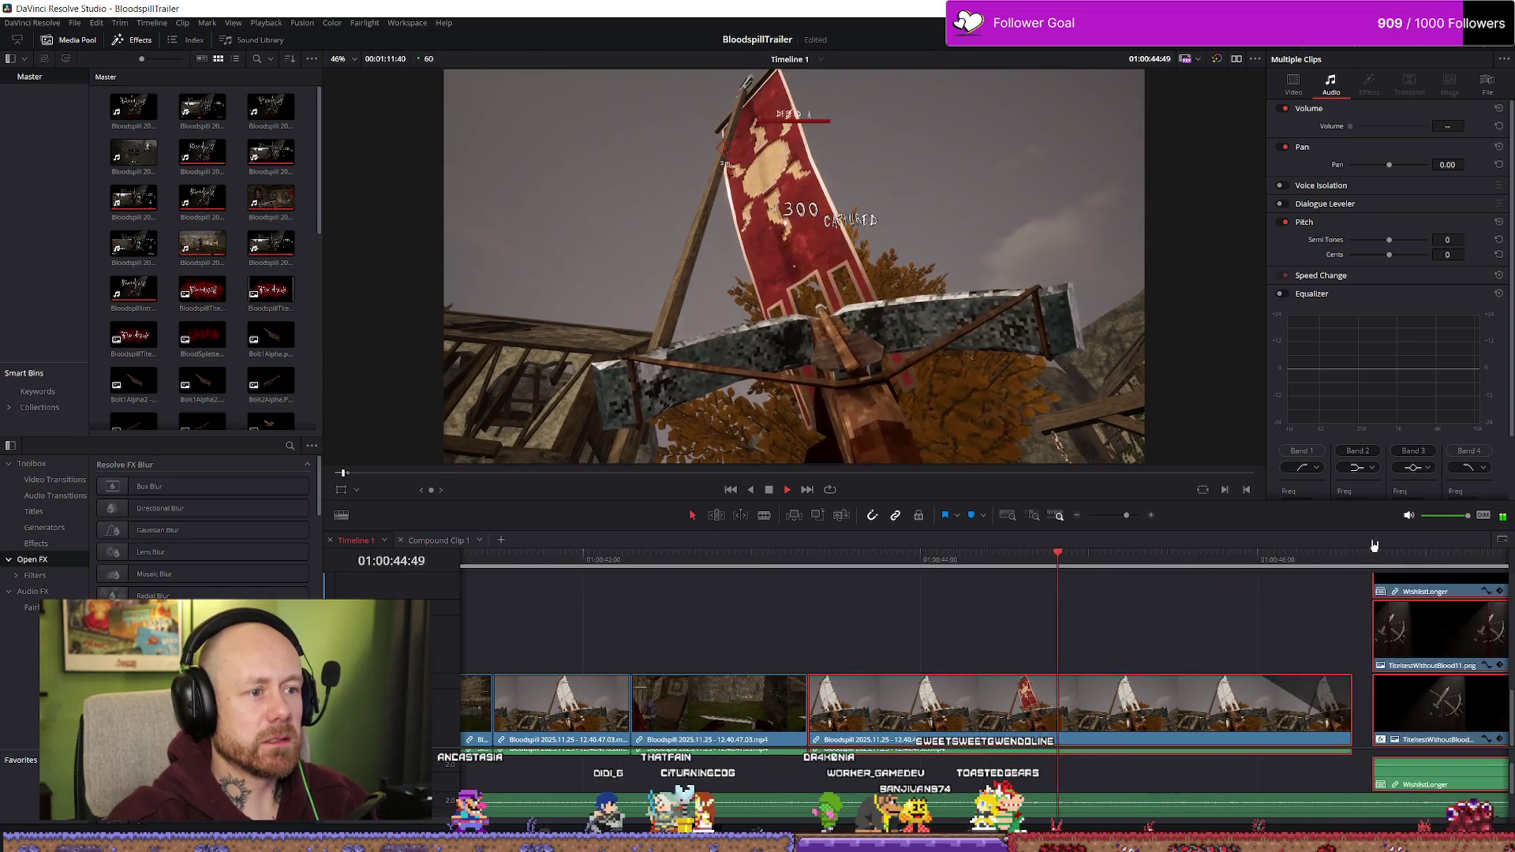
scroll(992, 619, down, 3)
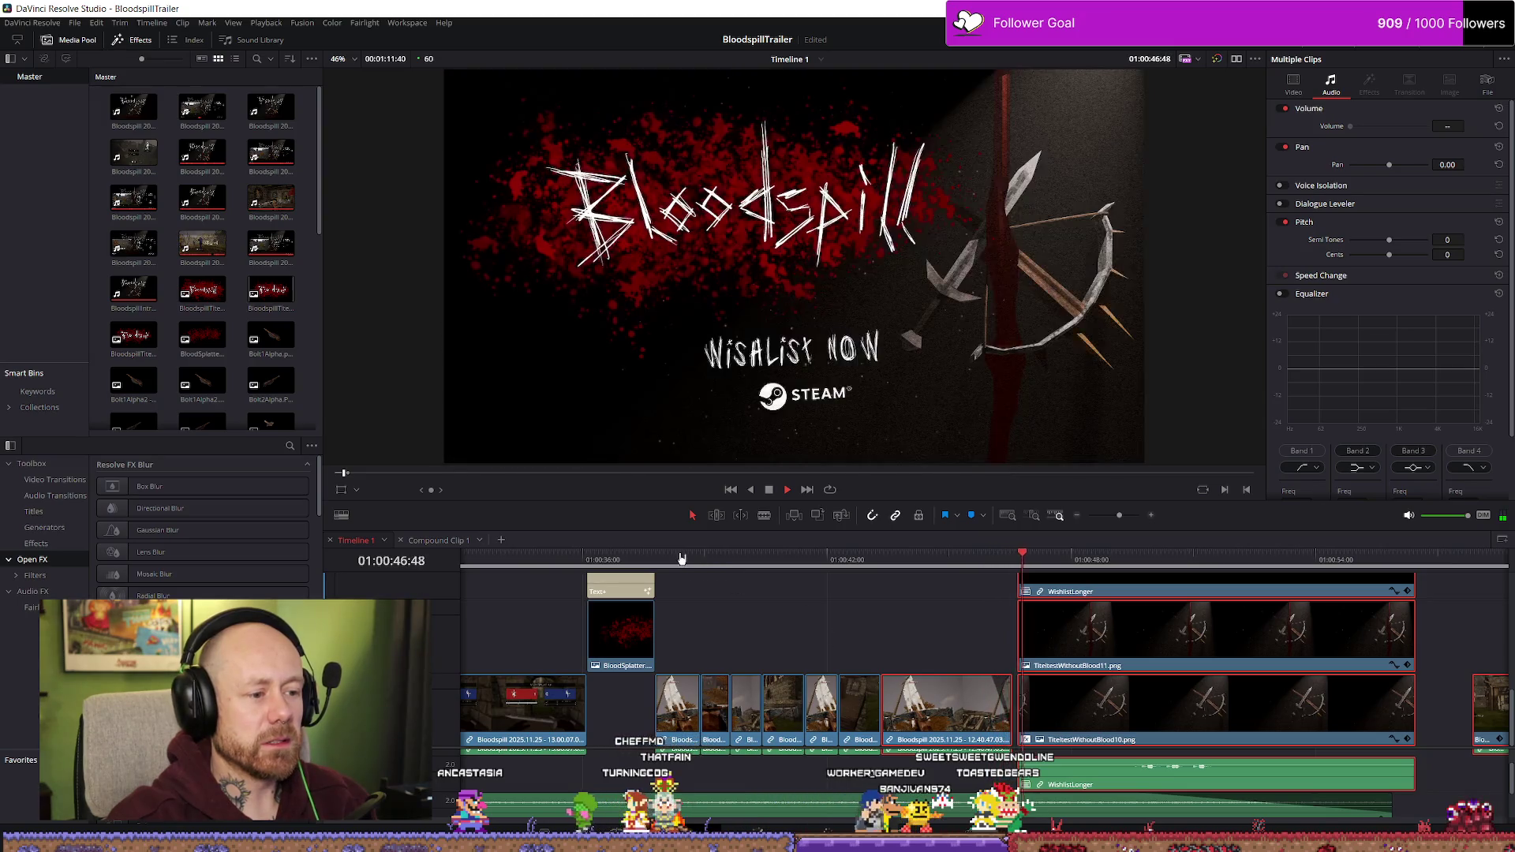
click(692, 559)
click(608, 560)
click(554, 559)
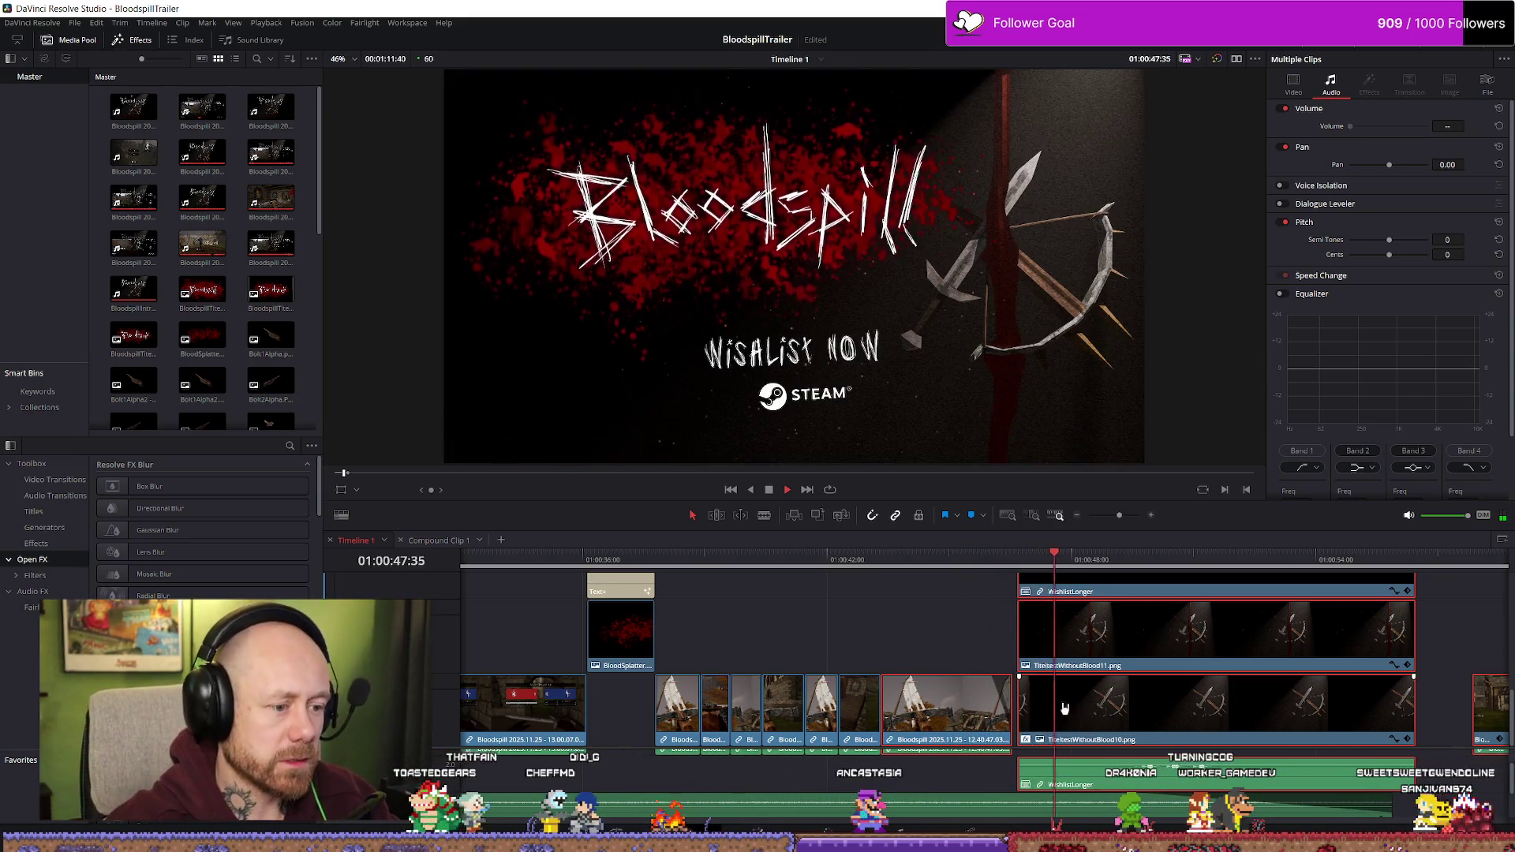
scroll(1063, 708, up, 5)
scroll(982, 693, up, 2)
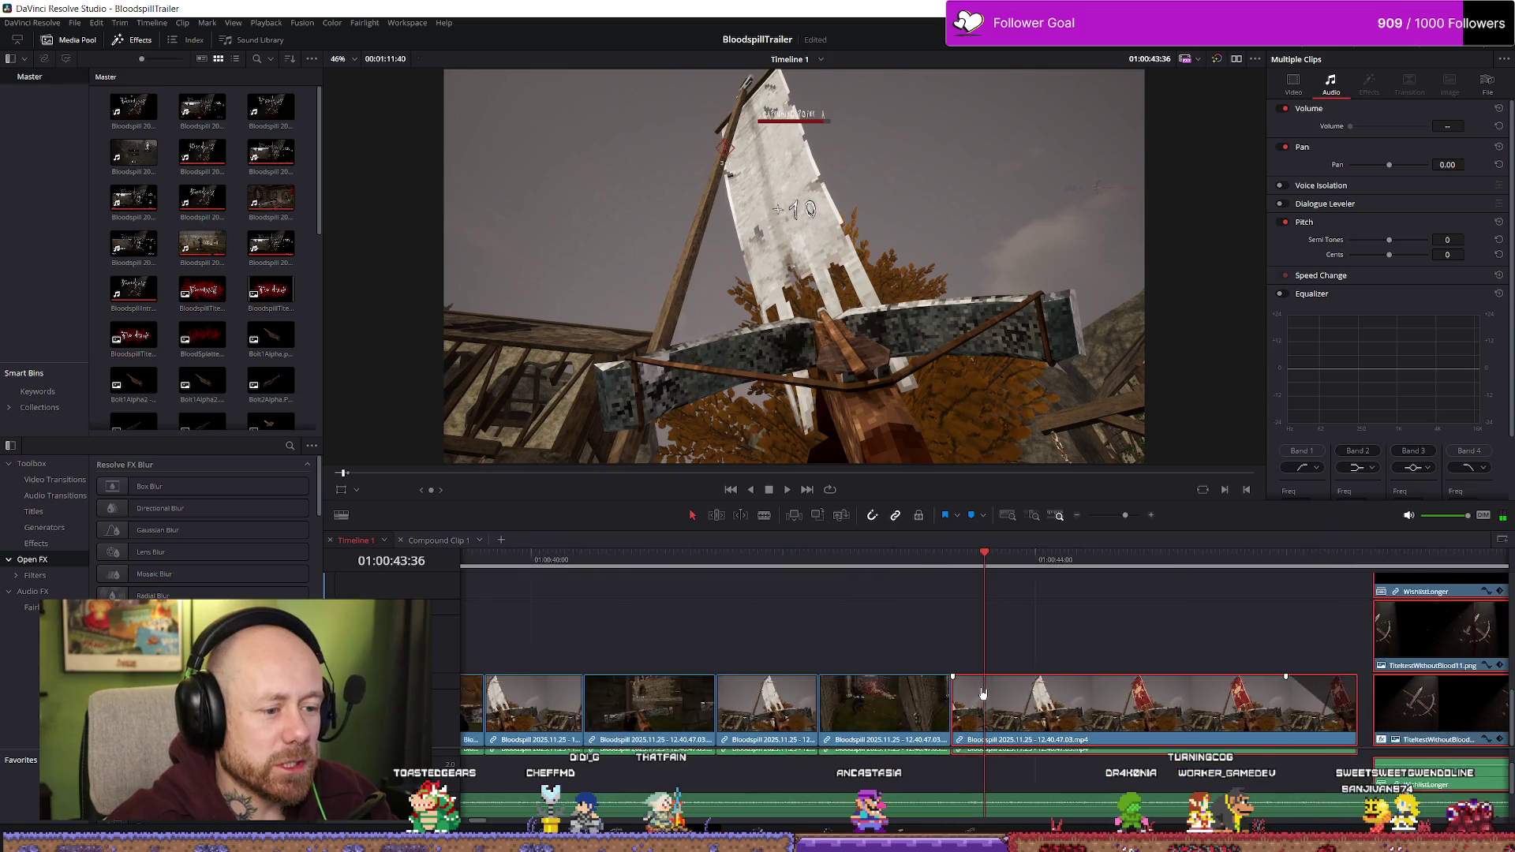
scroll(978, 699, up, 2)
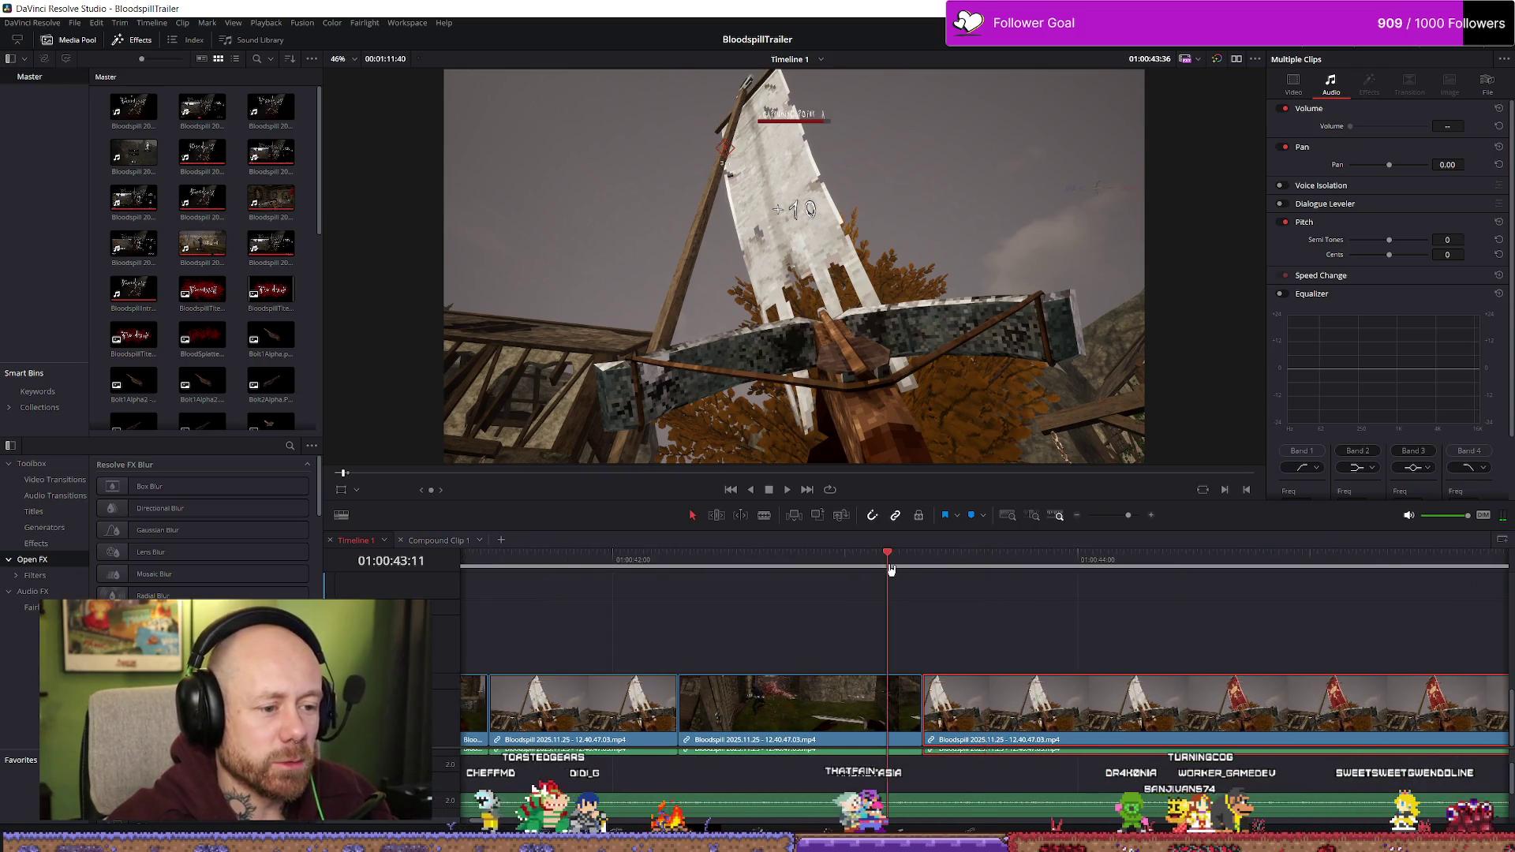
key(space)
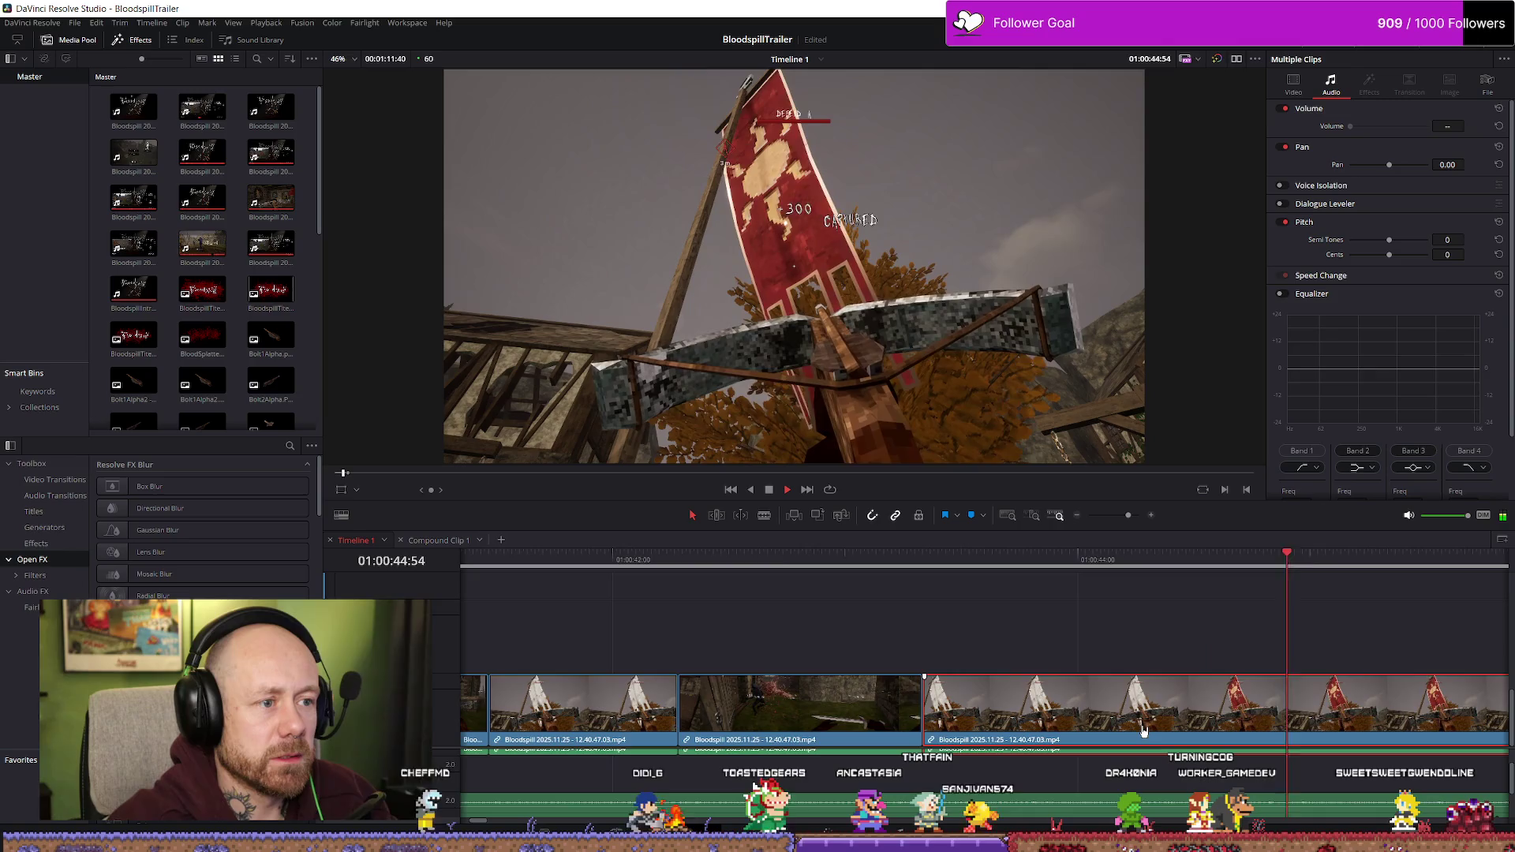
scroll(1143, 728, down, 5)
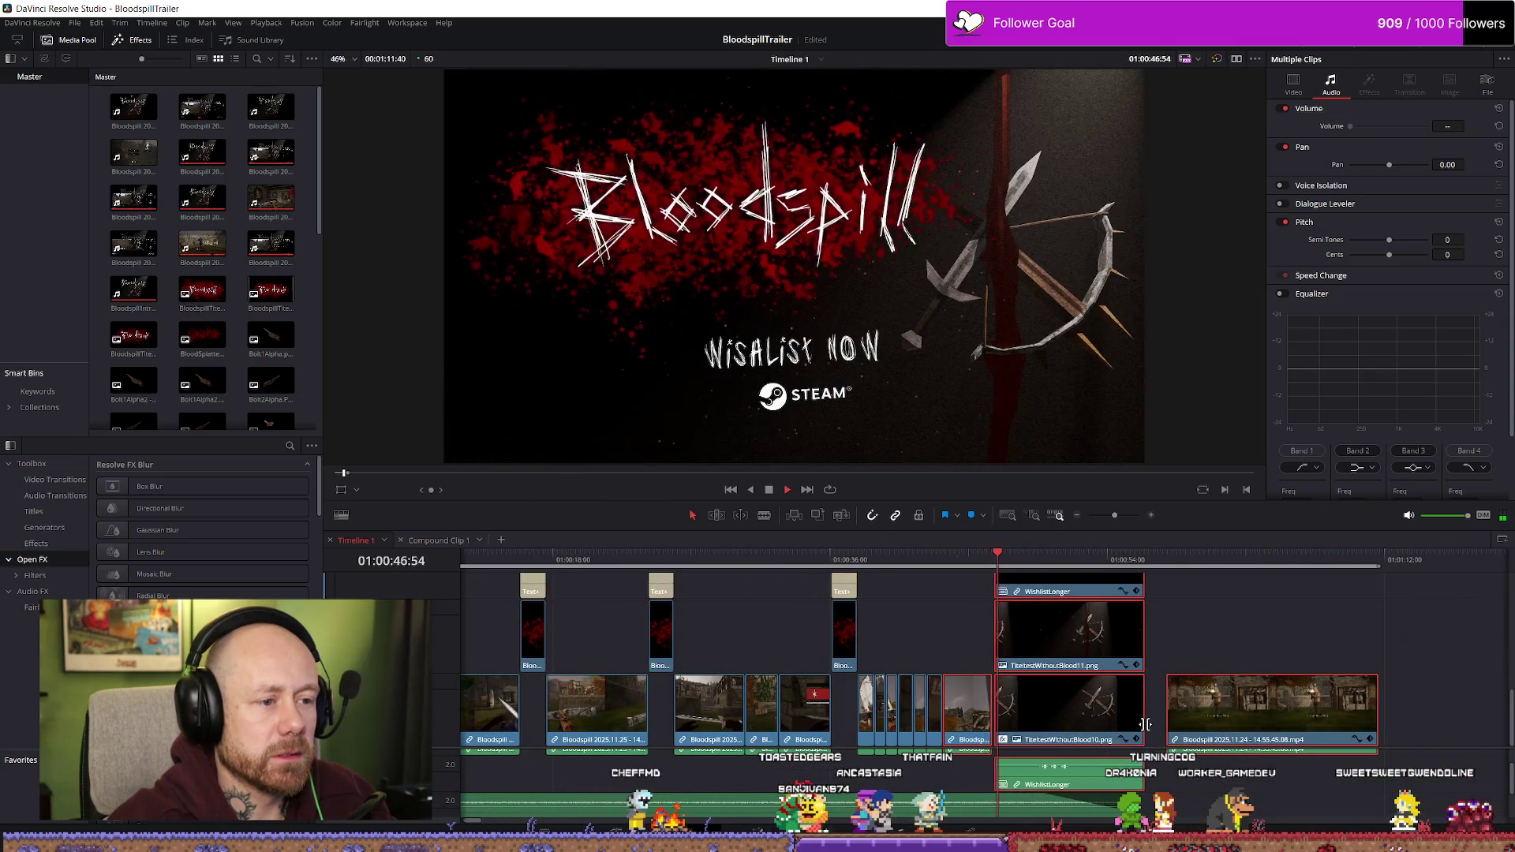
key(space)
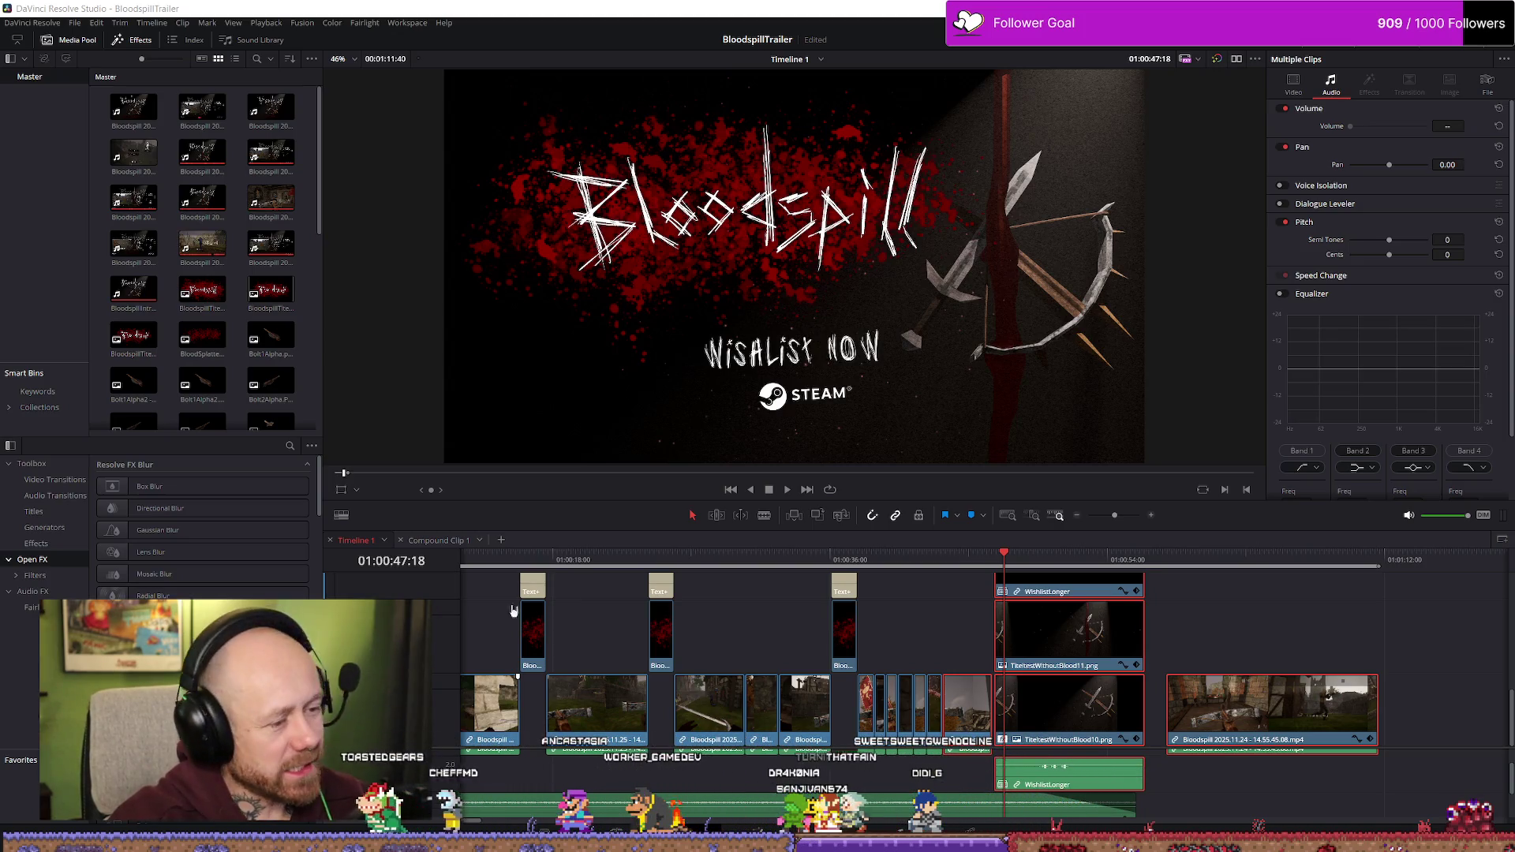
click(928, 552)
key(space)
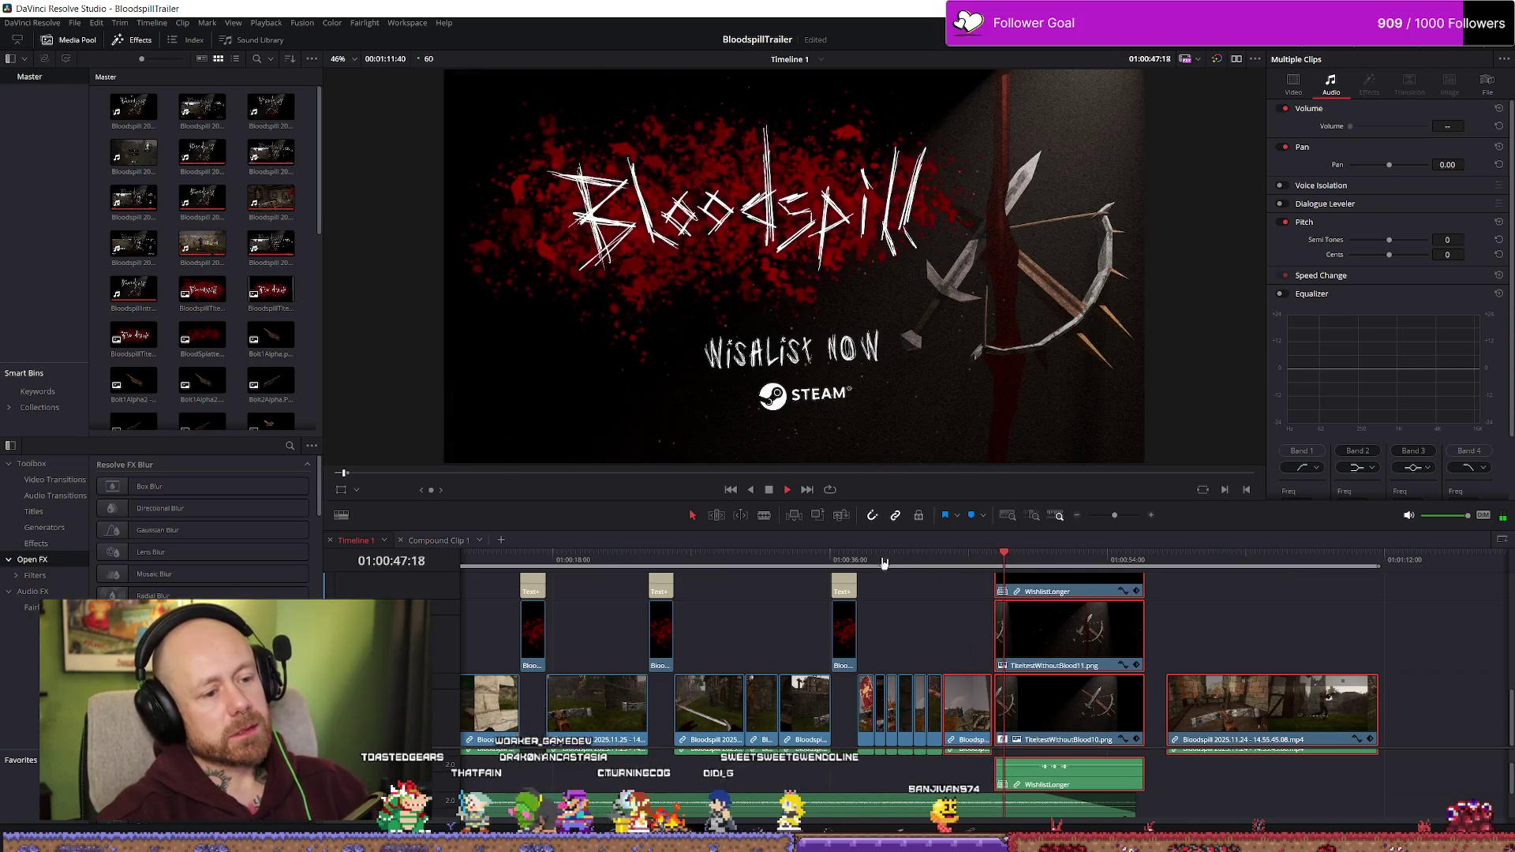
click(877, 557)
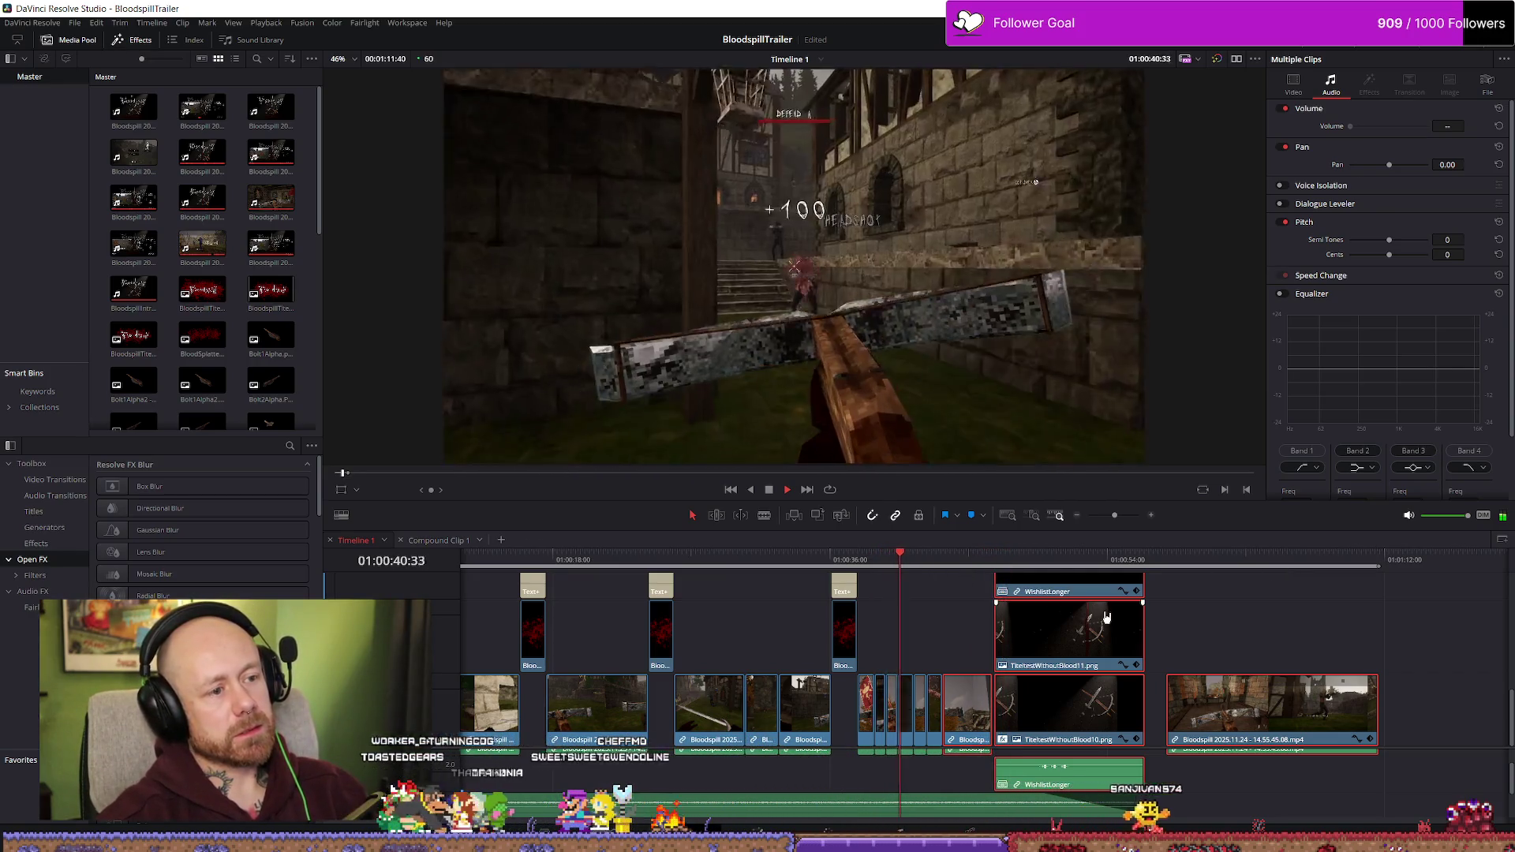
key(space)
scroll(1050, 694, up, 5)
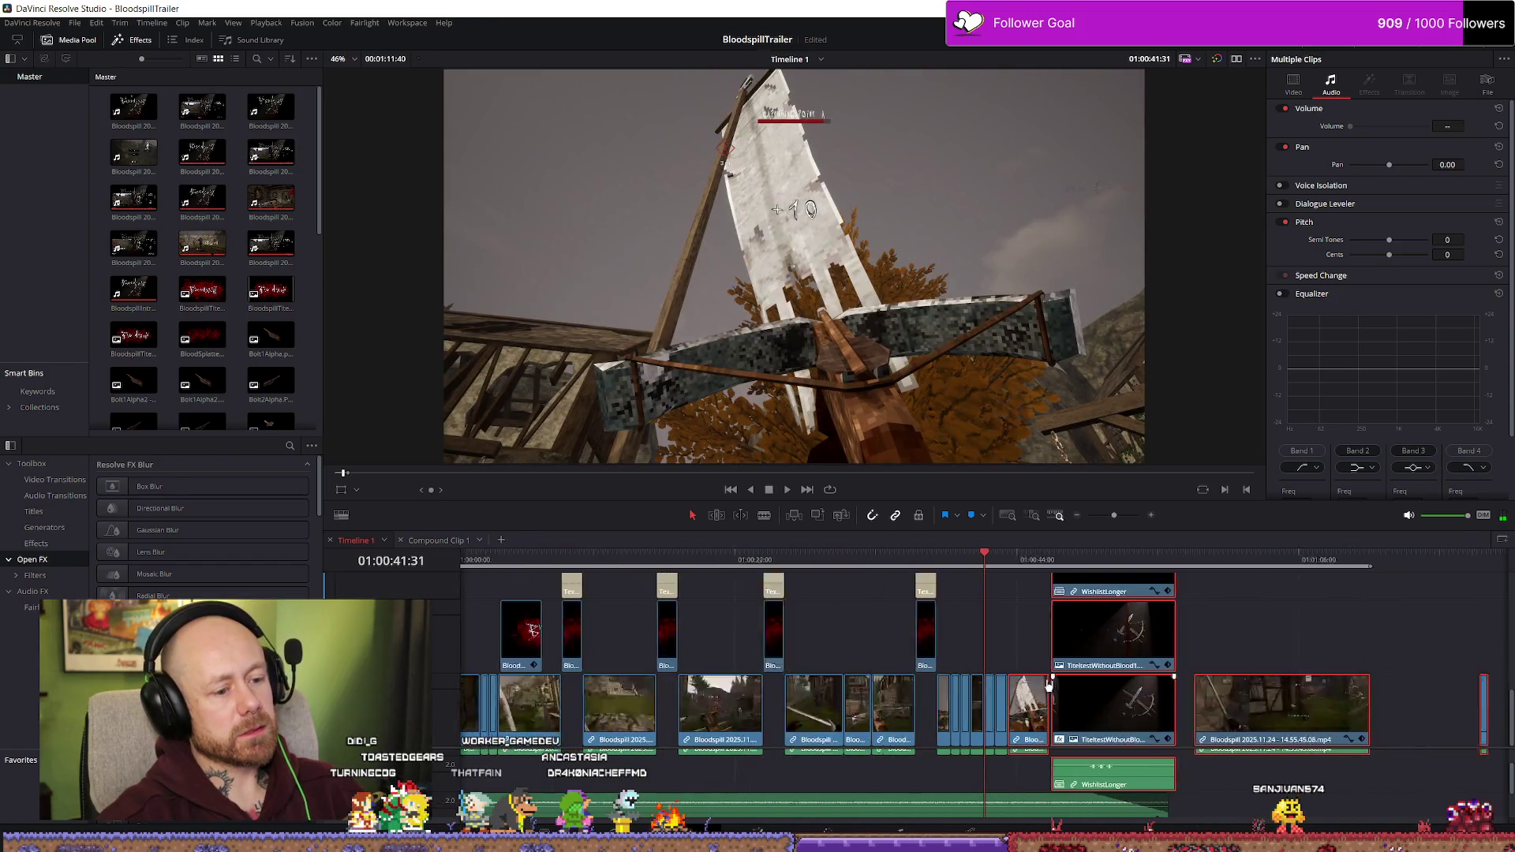
scroll(979, 673, down, 2)
scroll(971, 621, down, 5)
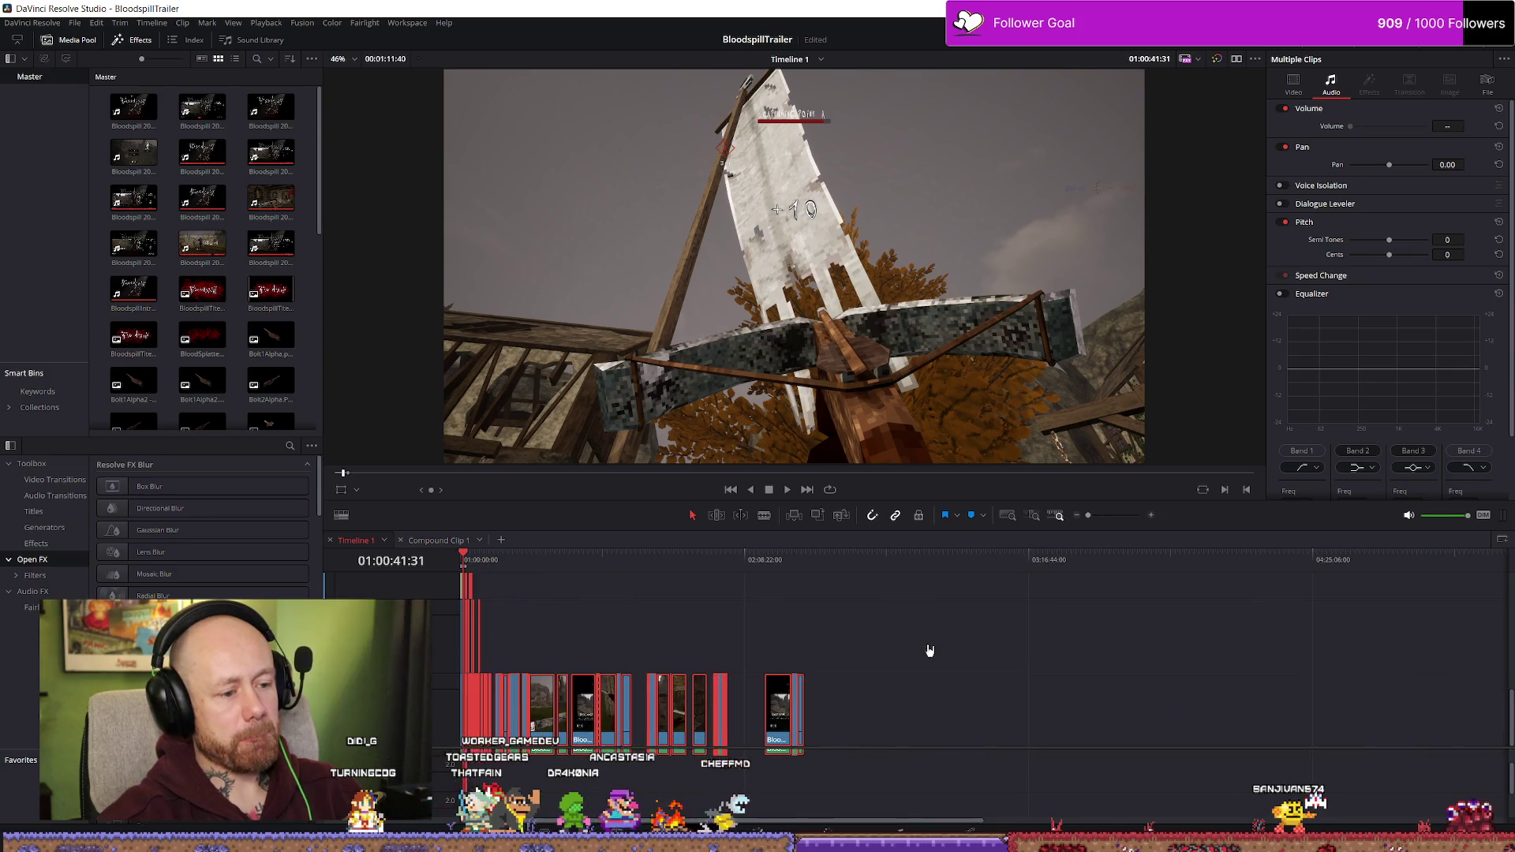
scroll(513, 571, up, 5)
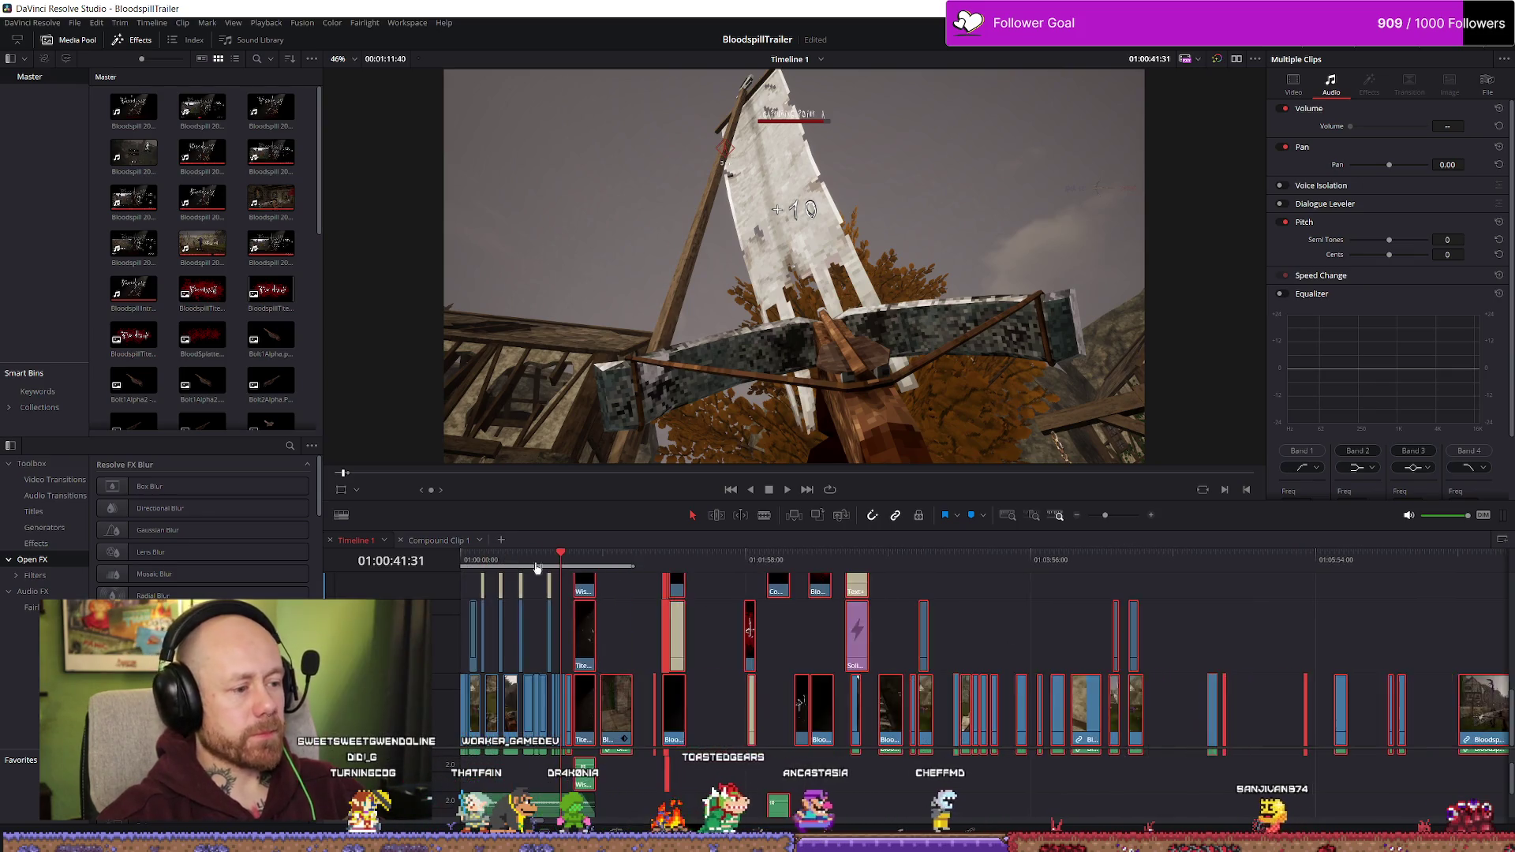
key(space)
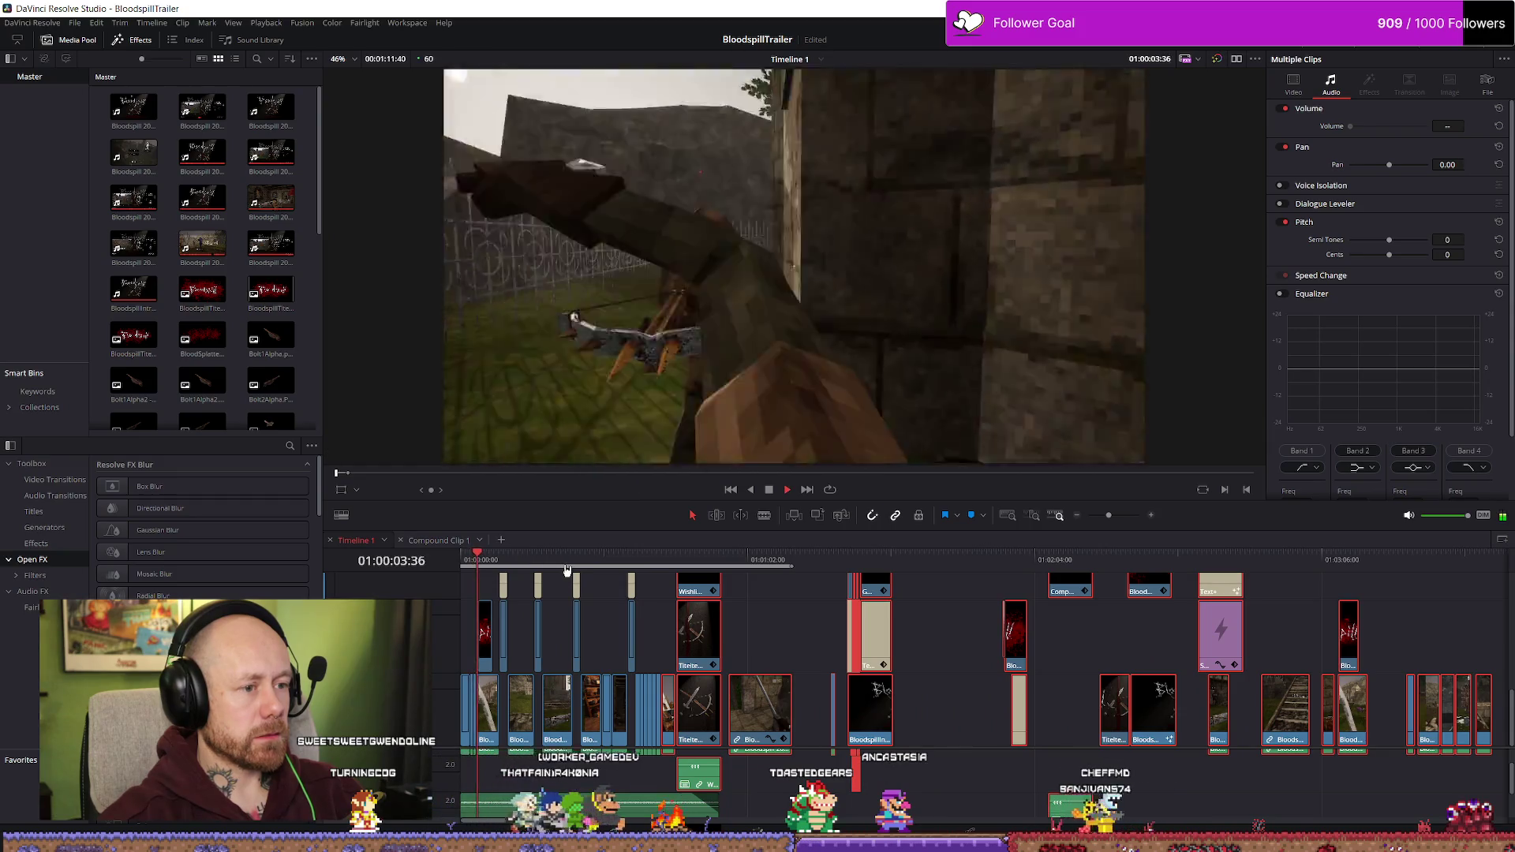
click(834, 556)
key(space)
scroll(883, 592, up, 3)
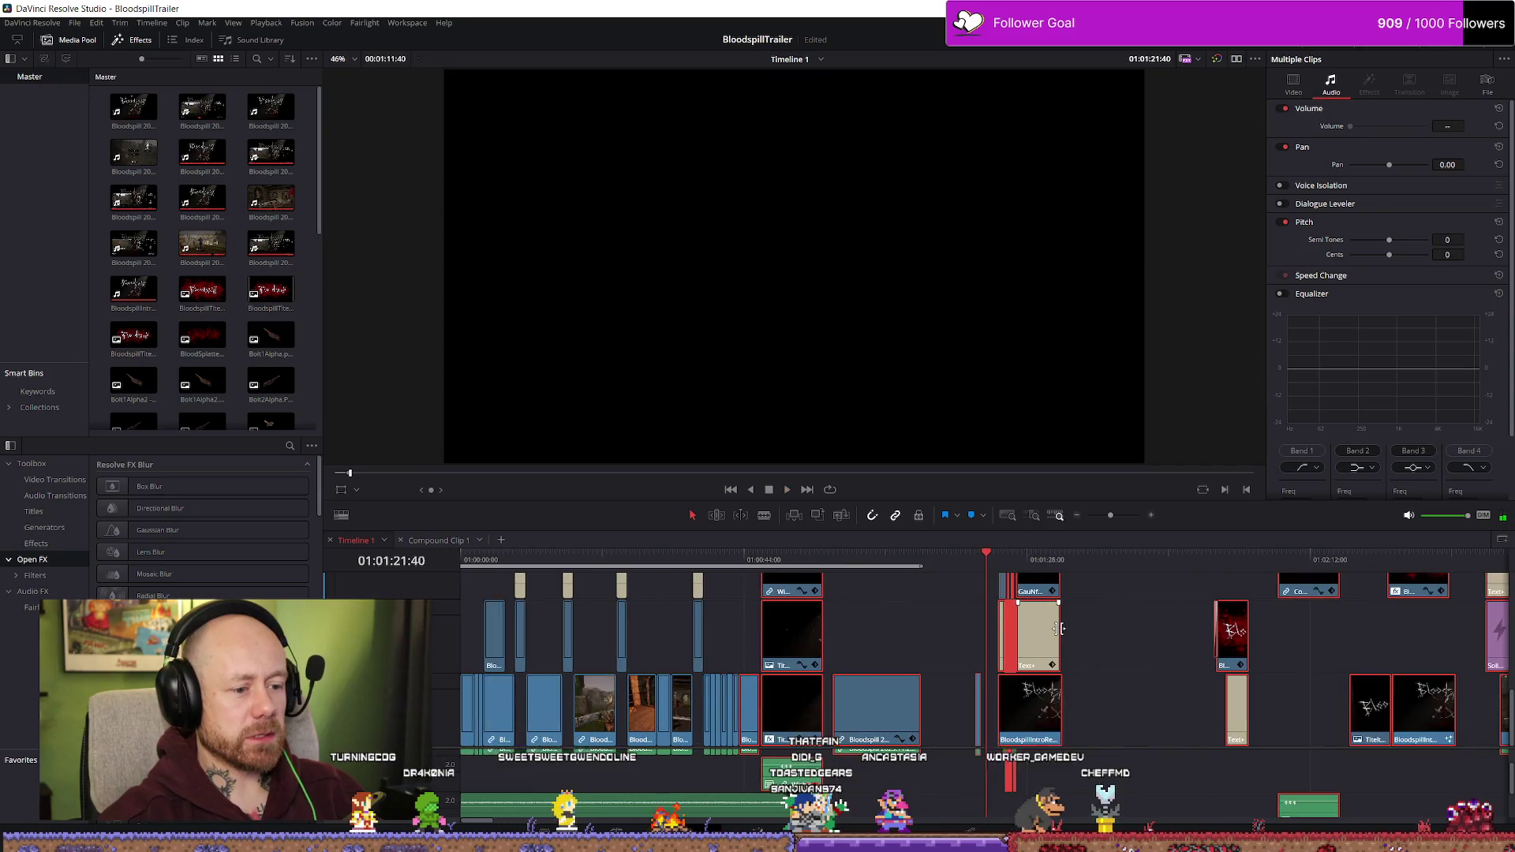
click(978, 556)
key(space)
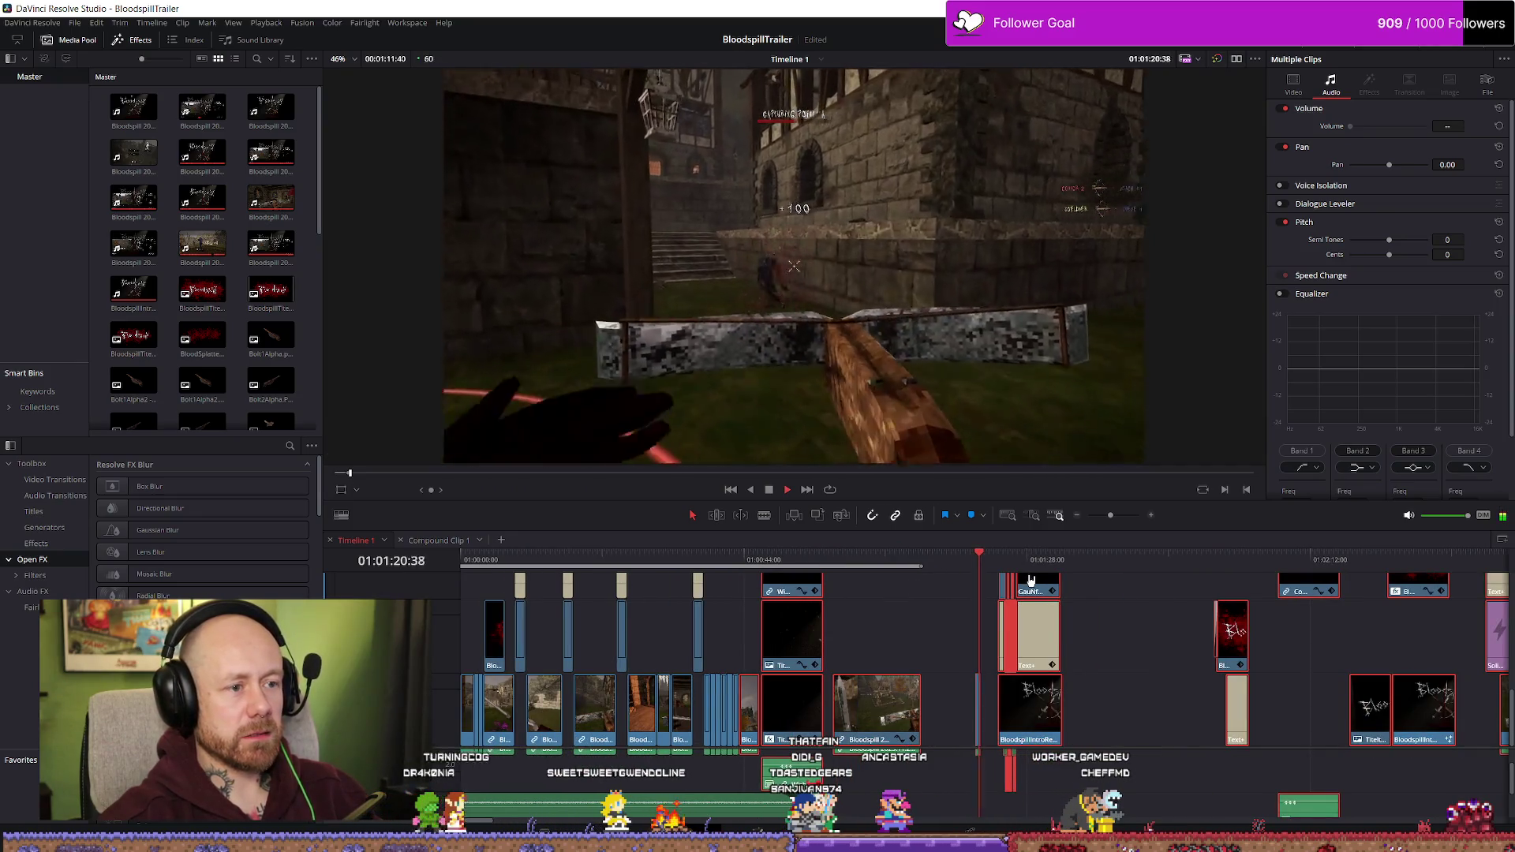
key(space)
scroll(964, 565, up, 2)
click(964, 565)
key(space)
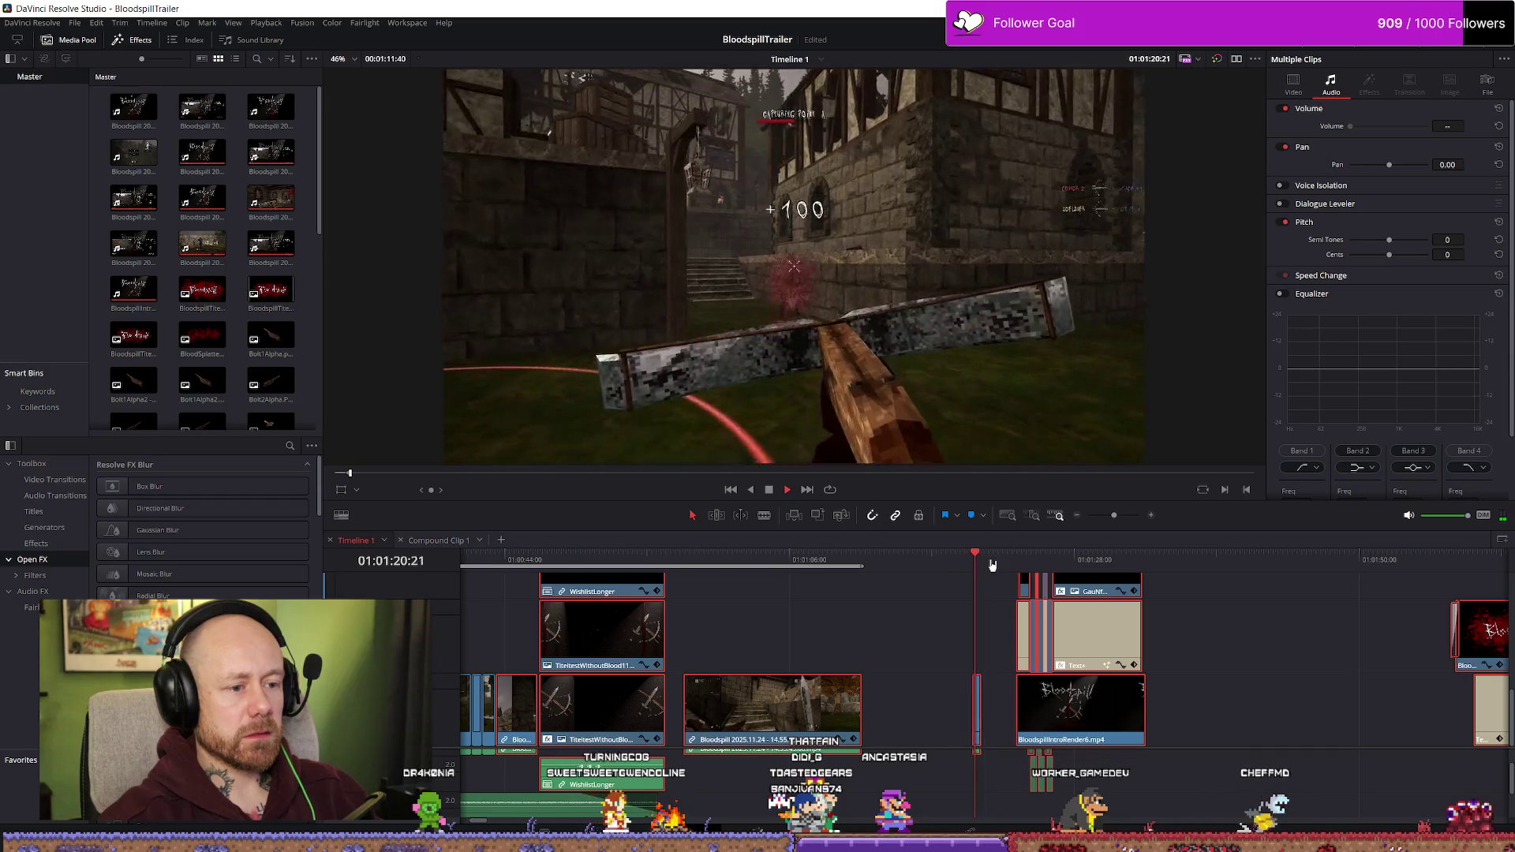
key(space)
scroll(988, 580, down, 1)
scroll(989, 580, down, 1)
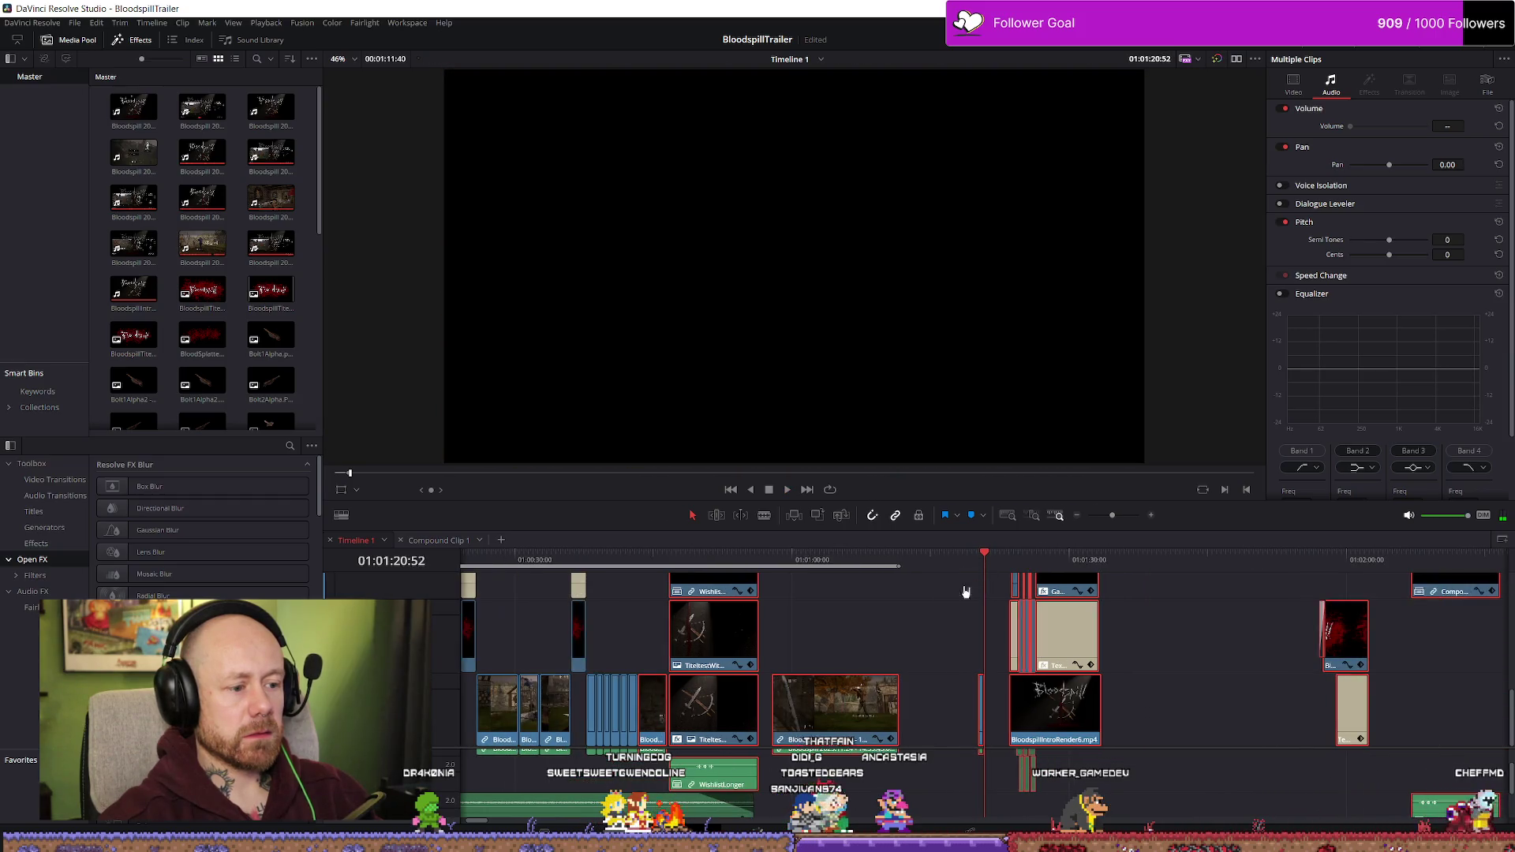
scroll(977, 703, up, 1)
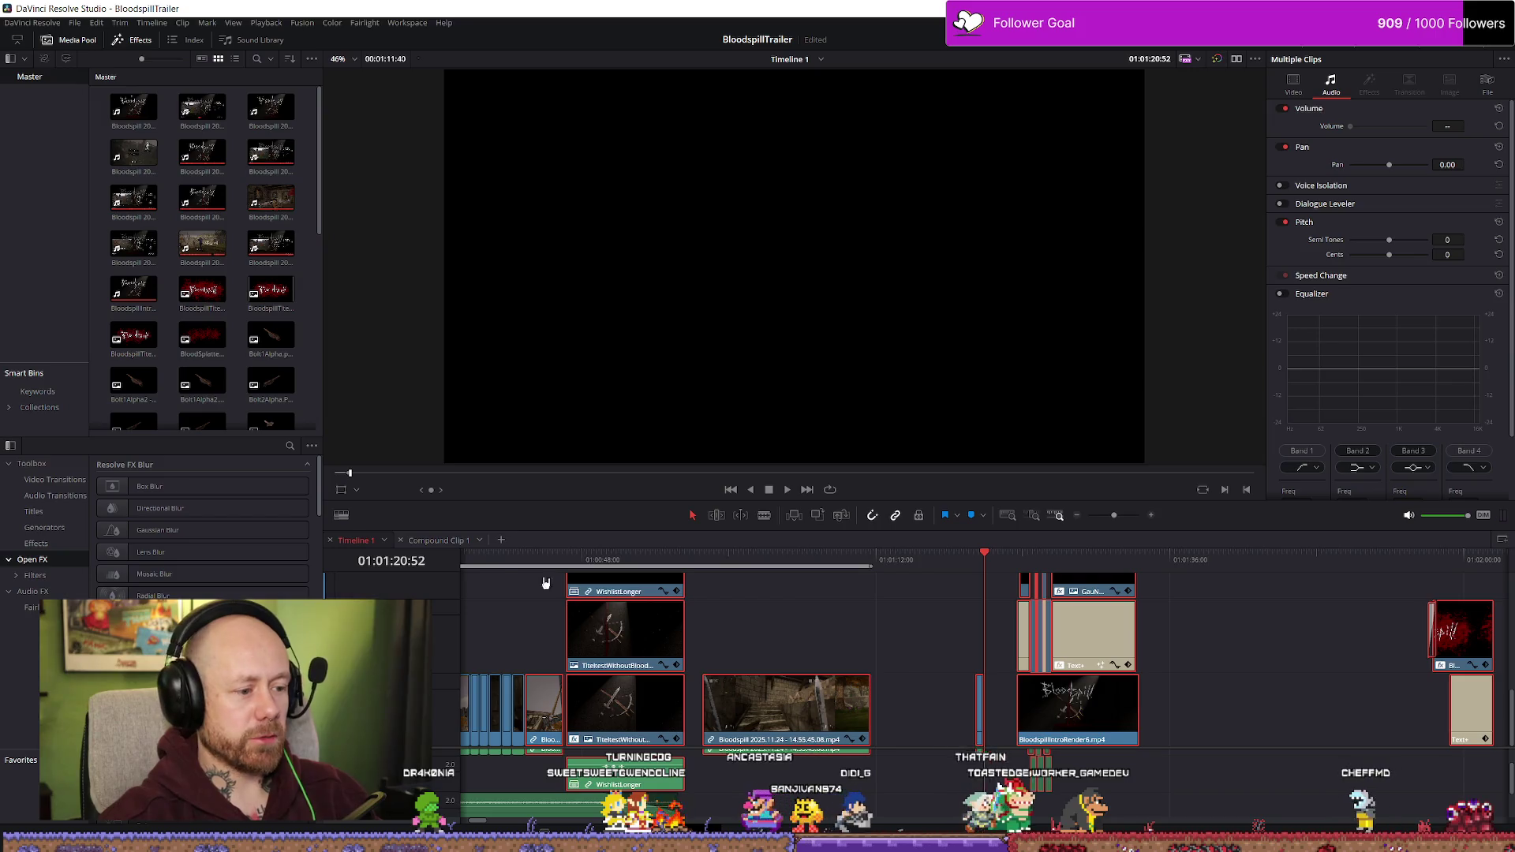
click(476, 565)
scroll(986, 616, up, 2)
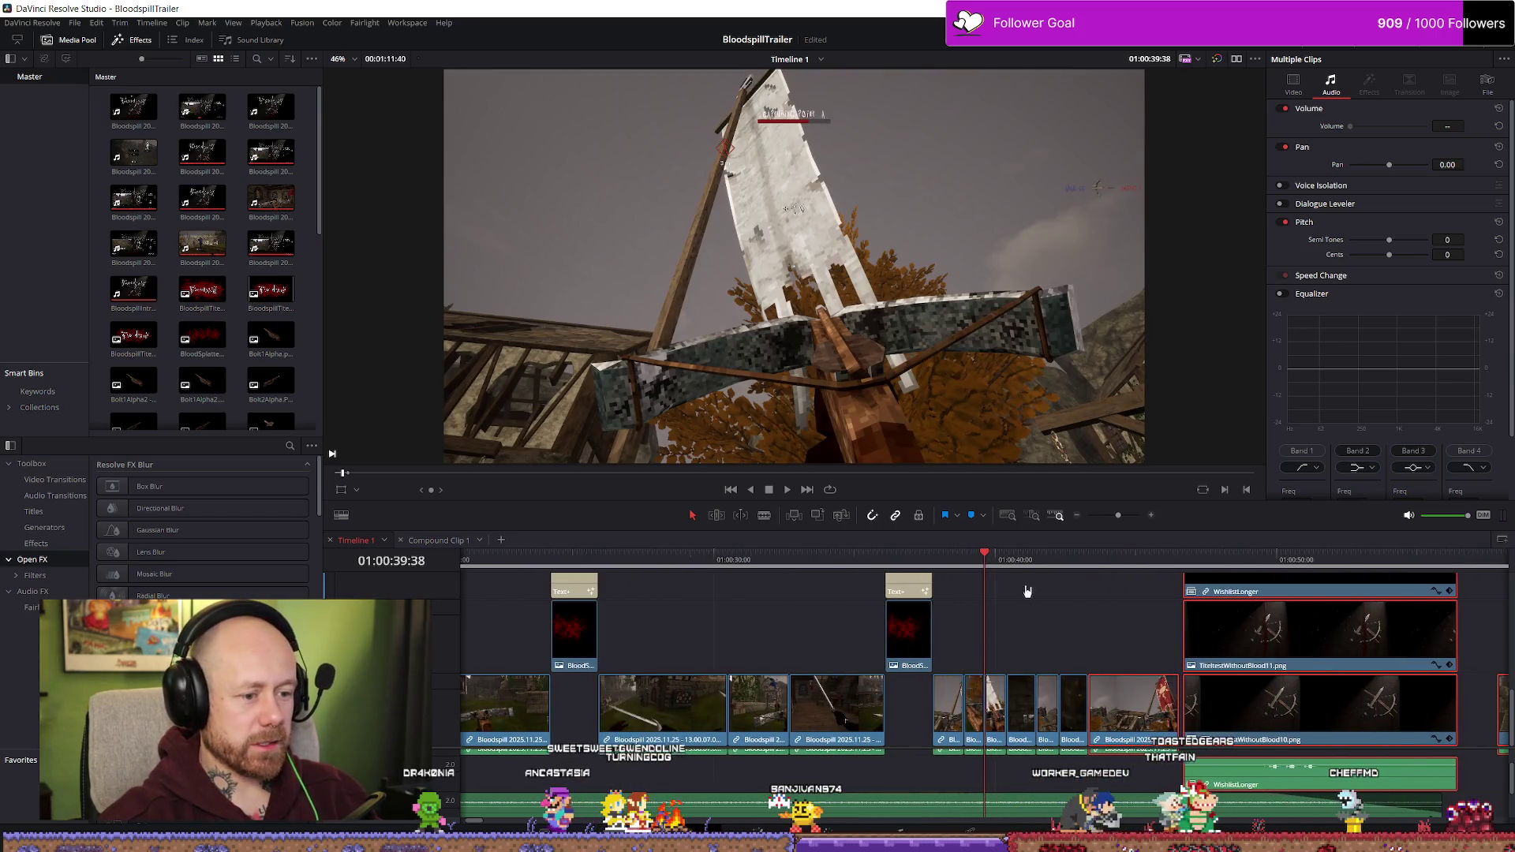
key(space)
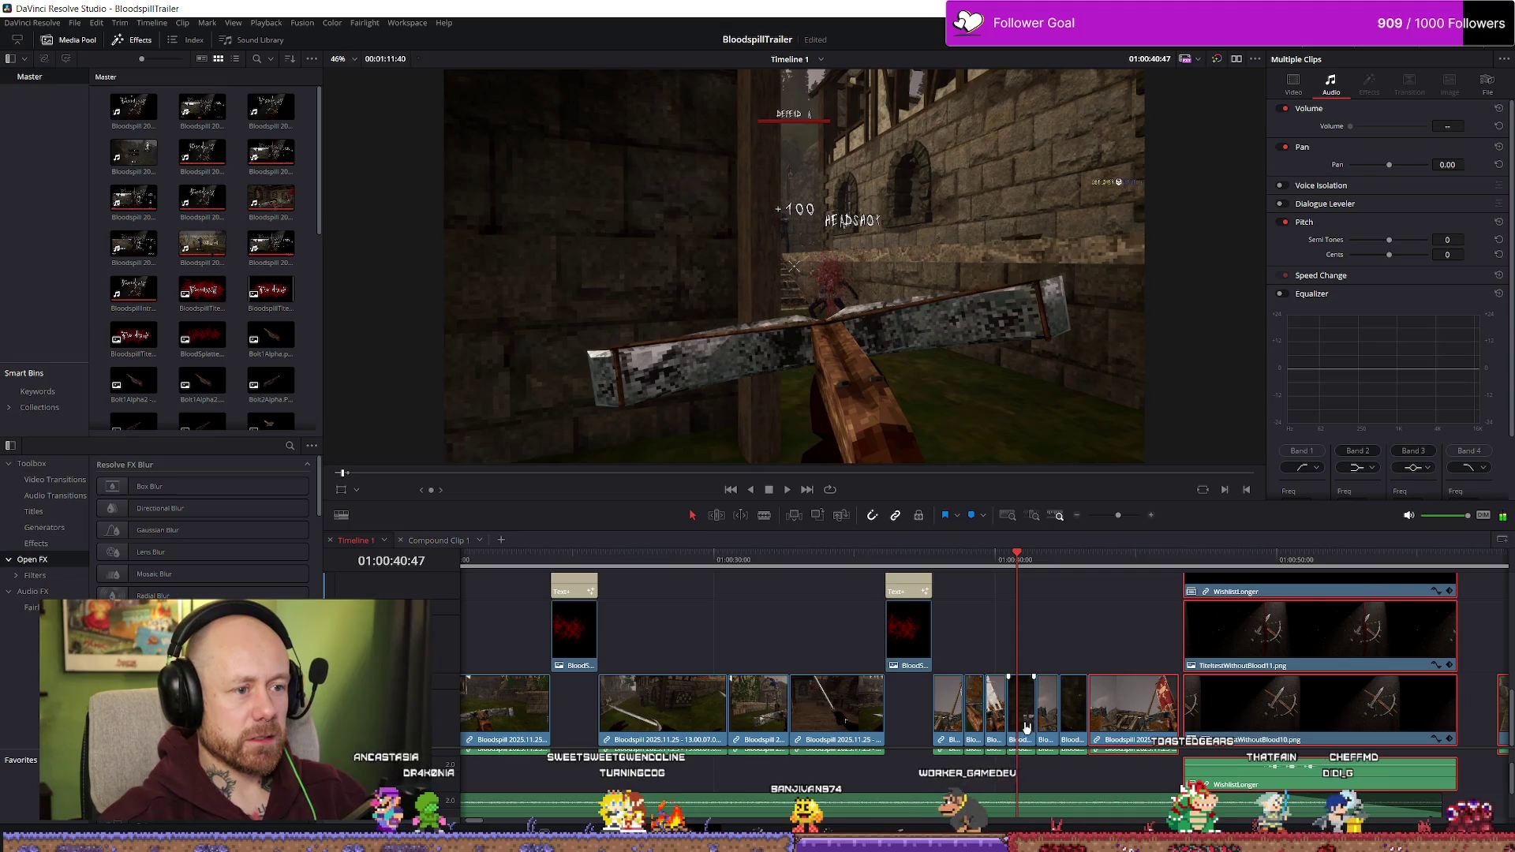
scroll(1026, 709, down, 3)
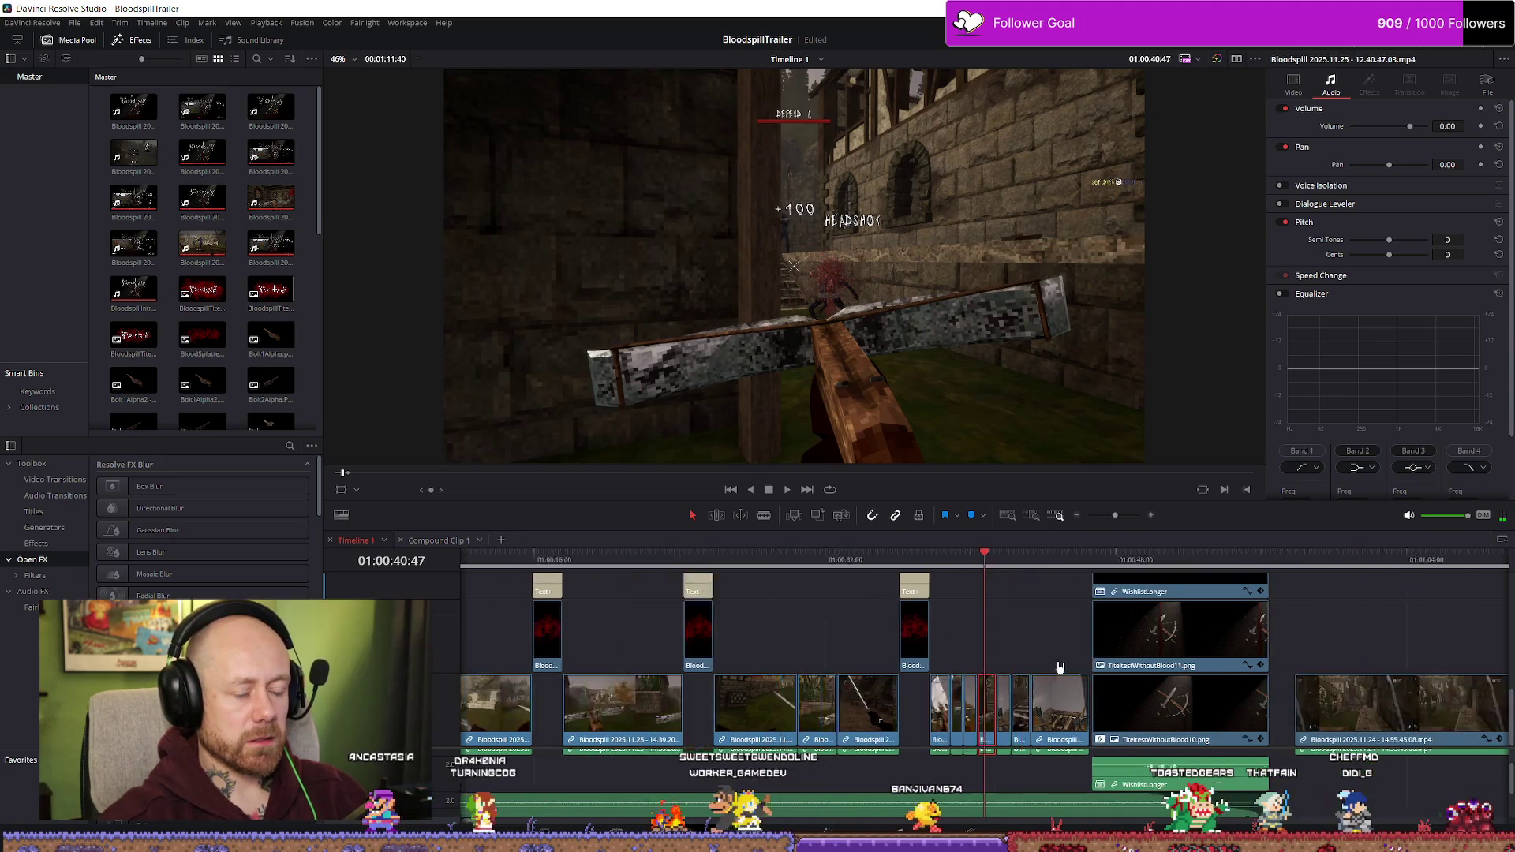
scroll(1139, 681, up, 2)
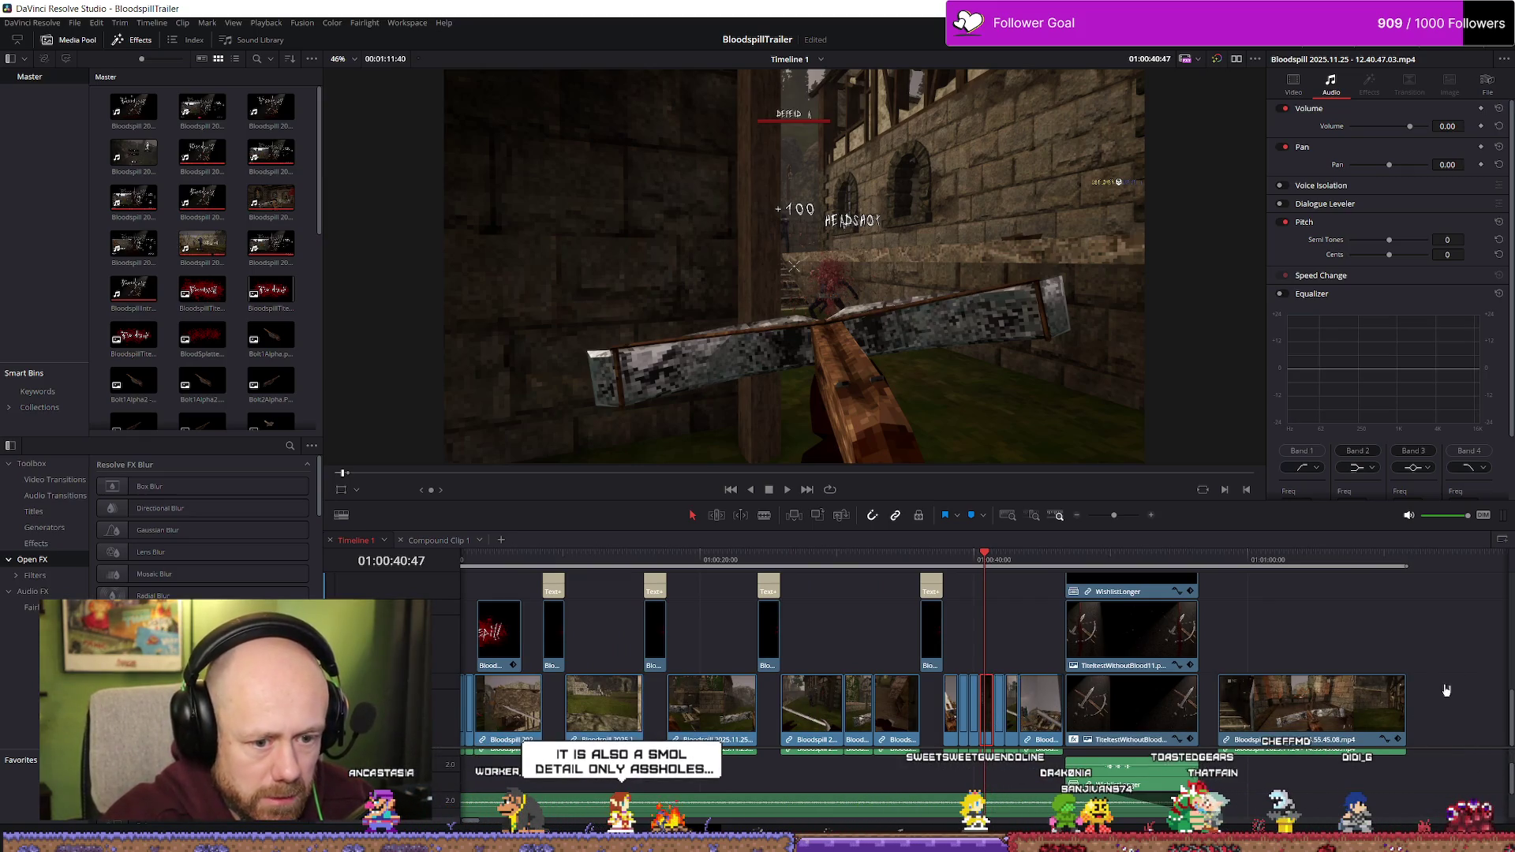
- Trim the thin upper-track clip, reposition the crossbow headshot clip, and play it back
scroll(1447, 690, right, 3)
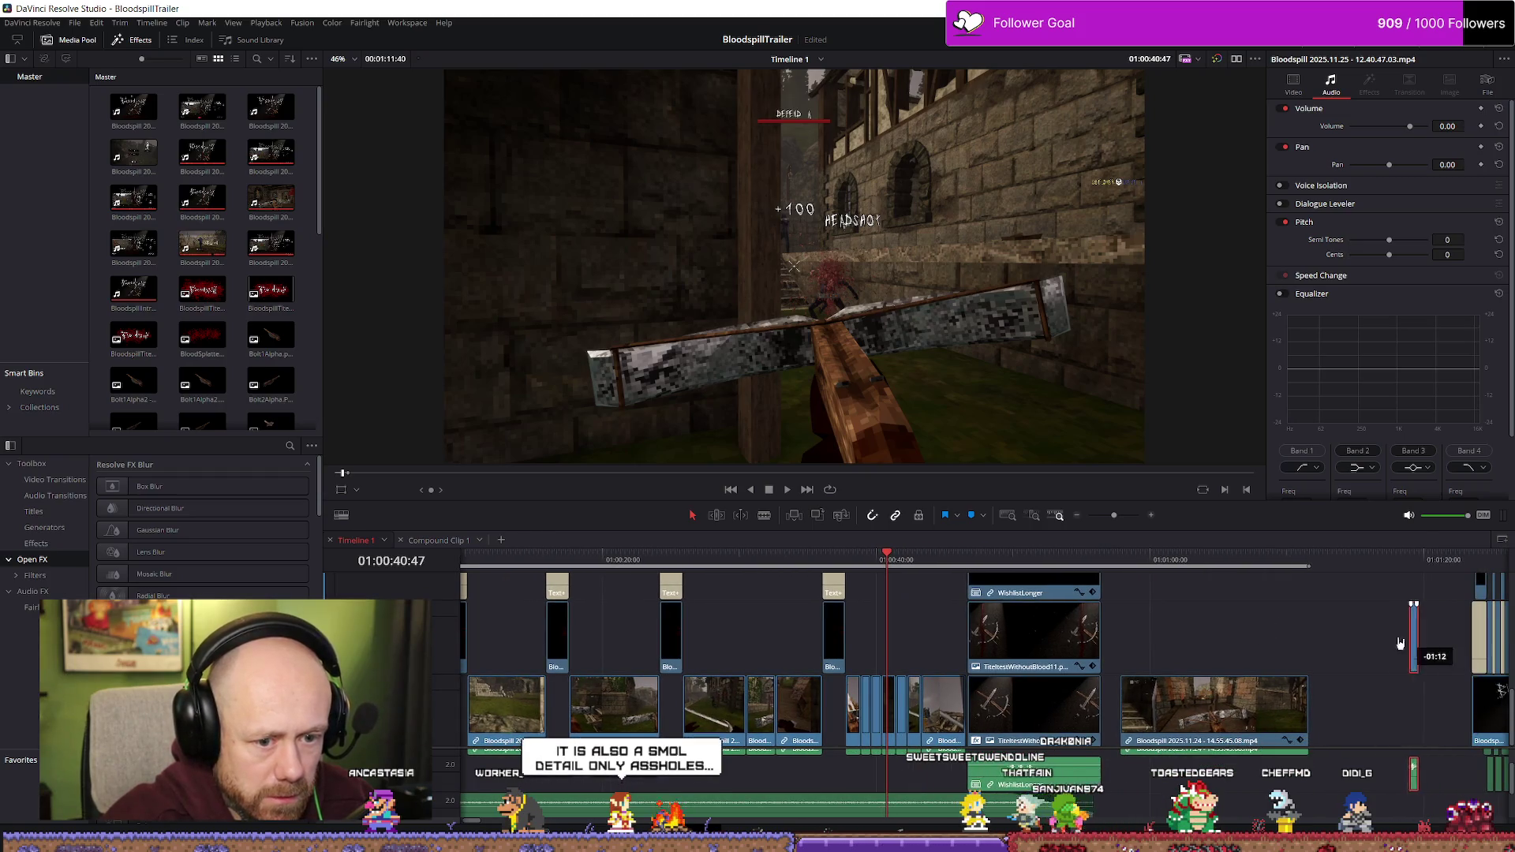
drag(897, 646, 901, 638)
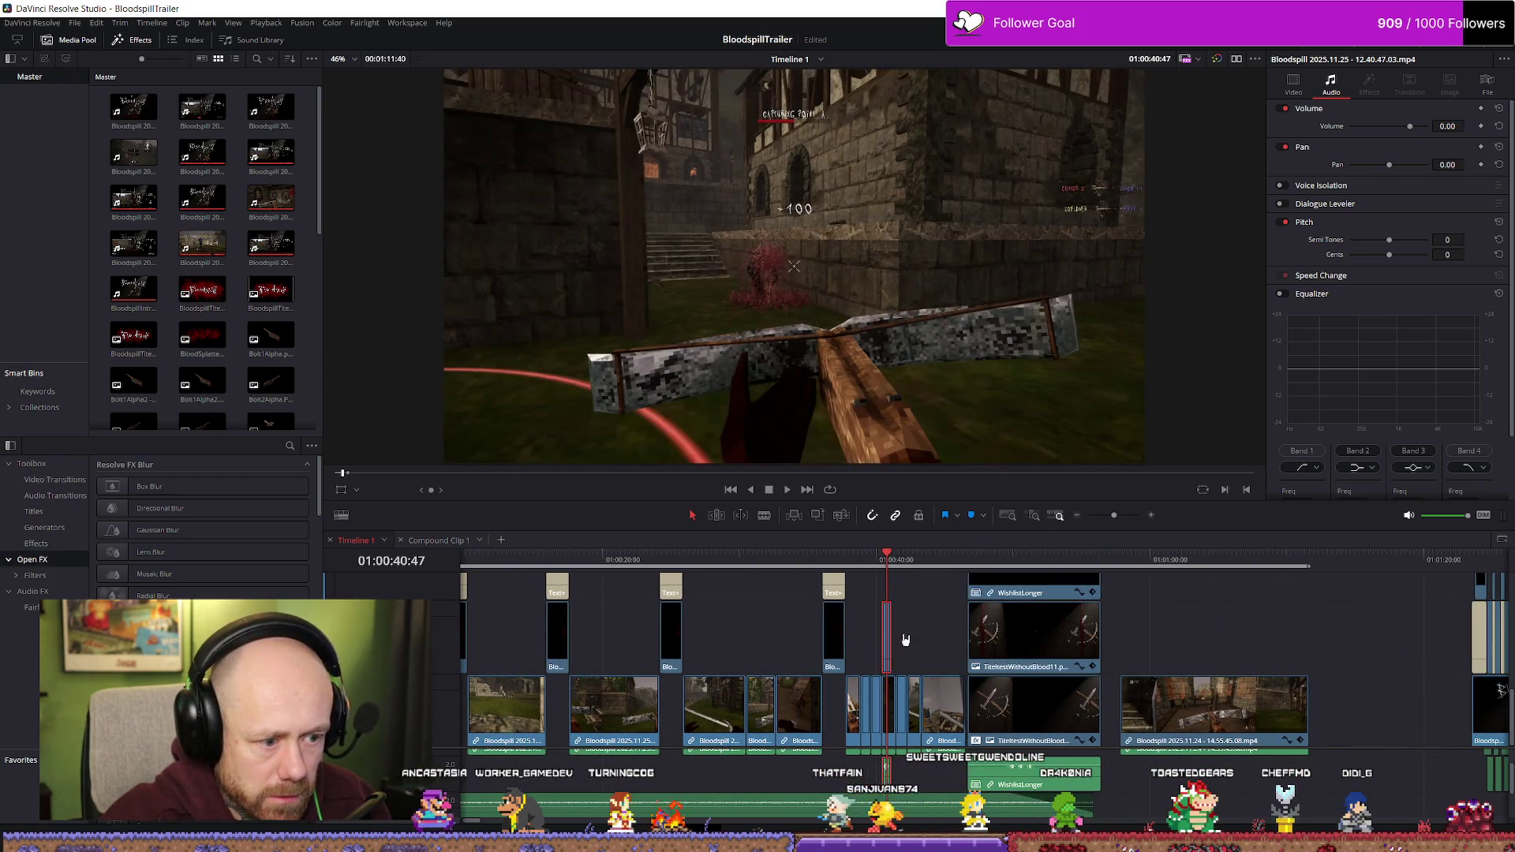
scroll(903, 636, up, 5)
drag(1012, 657, 1008, 649)
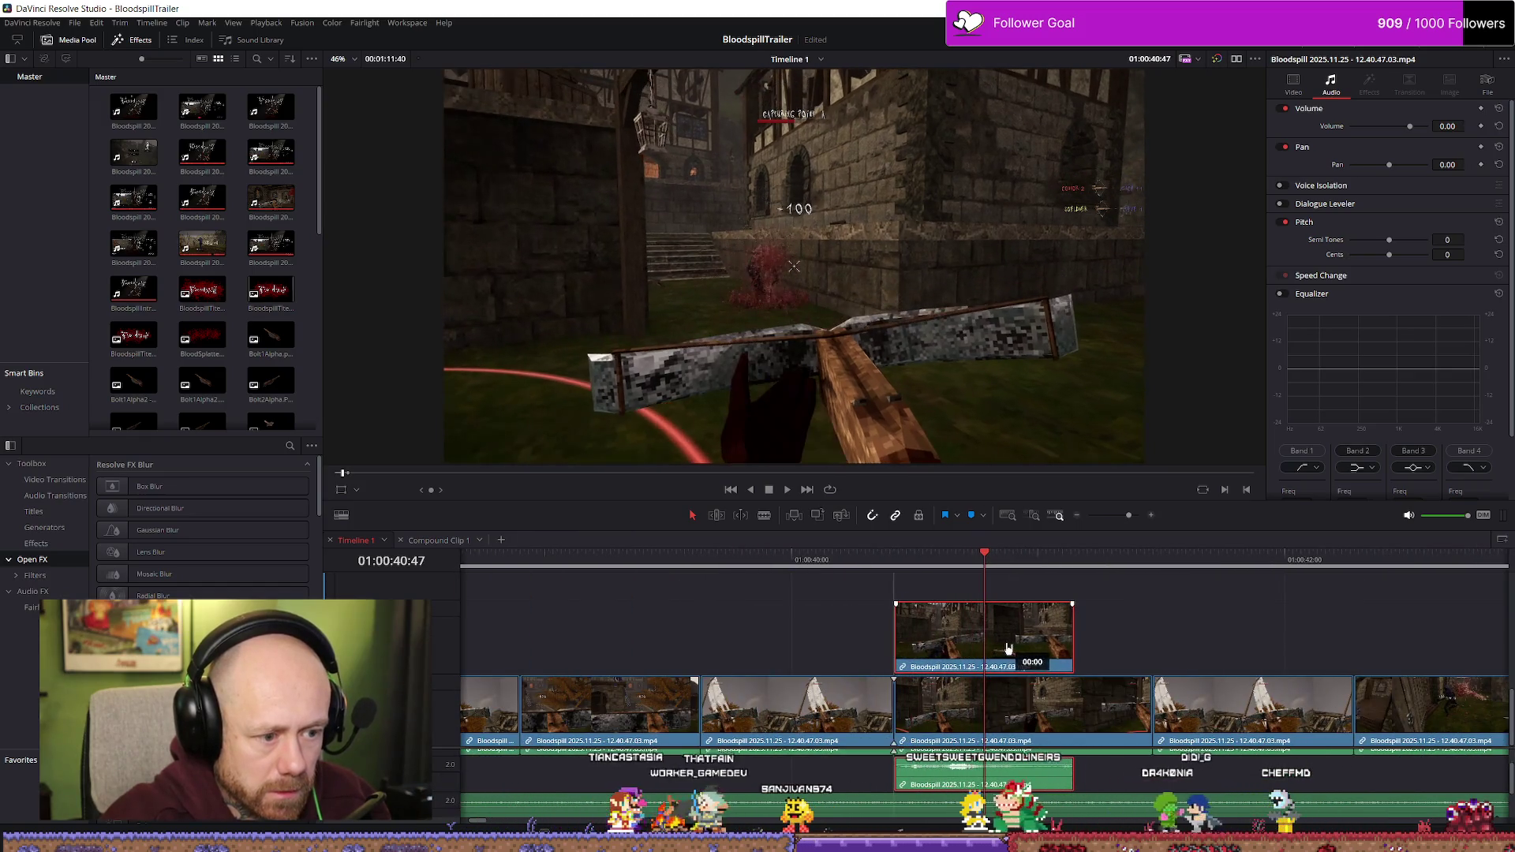
key(space)
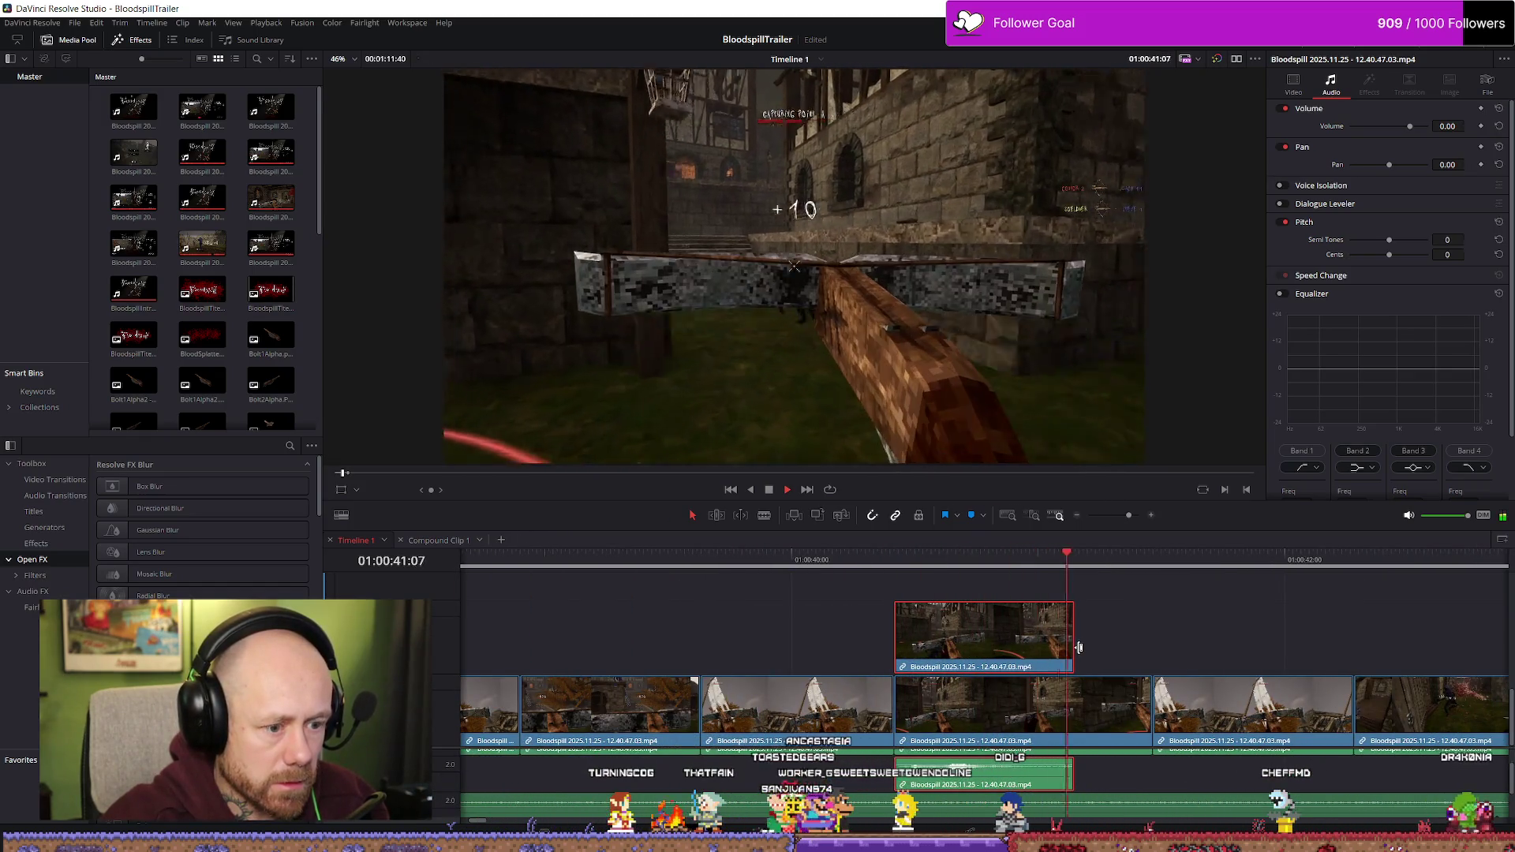
- Delete the main-track clip beneath the headshot and replay from just before it
click(1085, 710)
key(space)
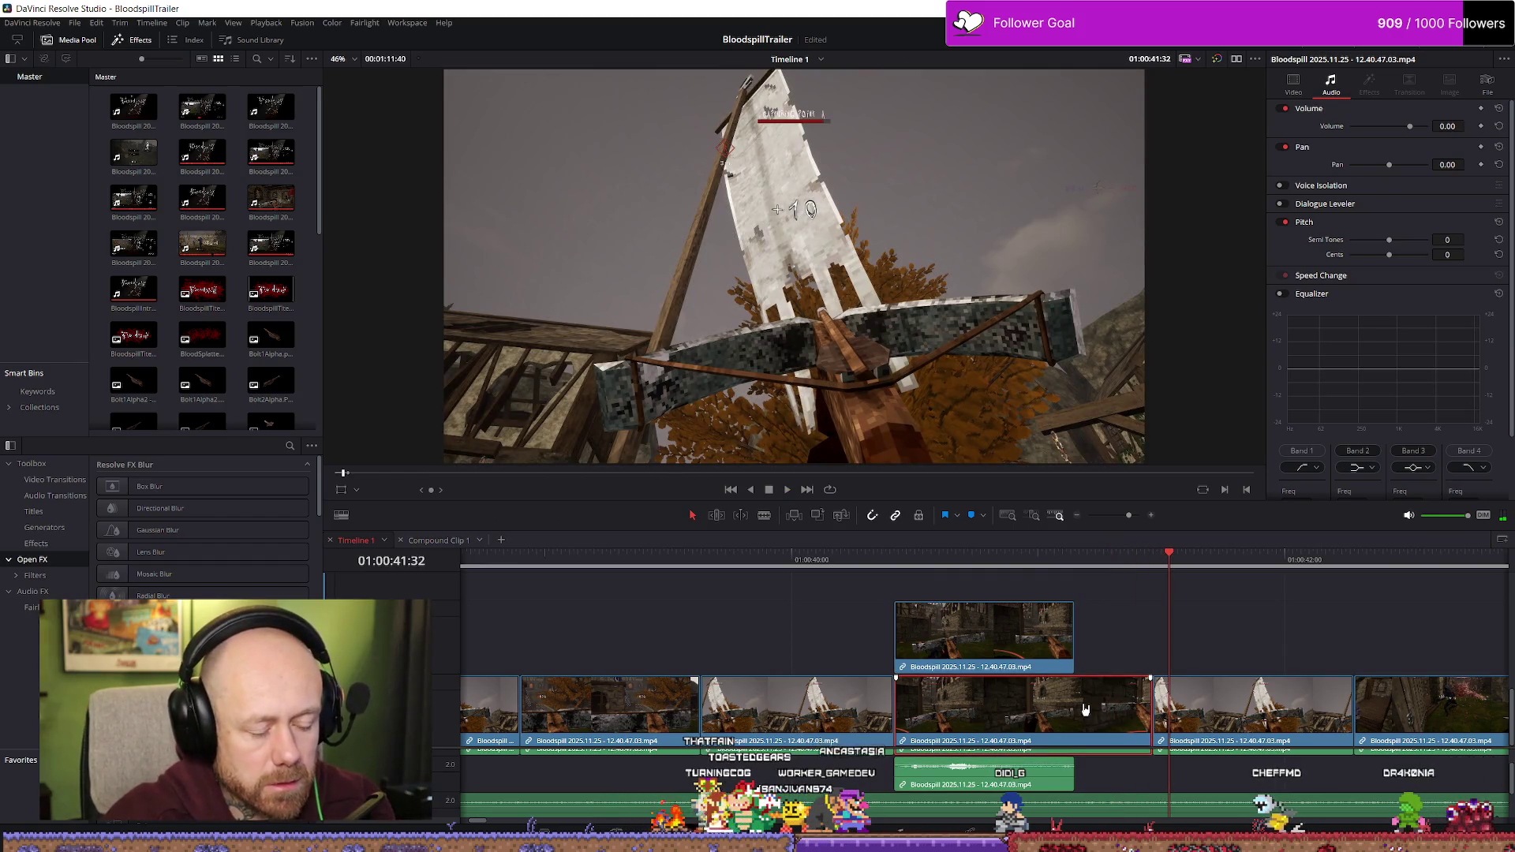
key(BackSpace)
drag(999, 641, 999, 641)
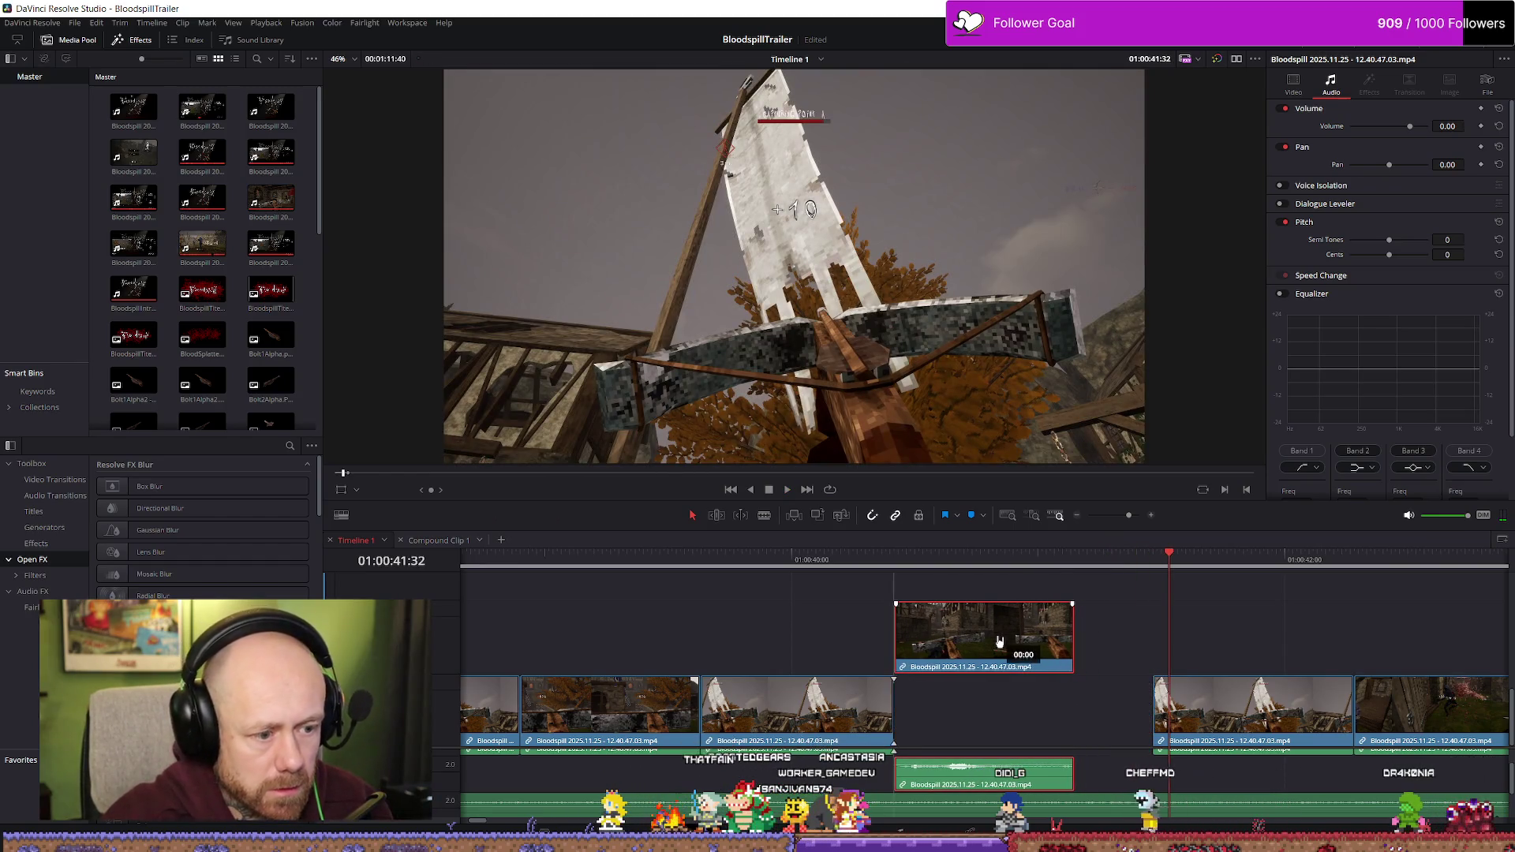
click(574, 569)
key(space)
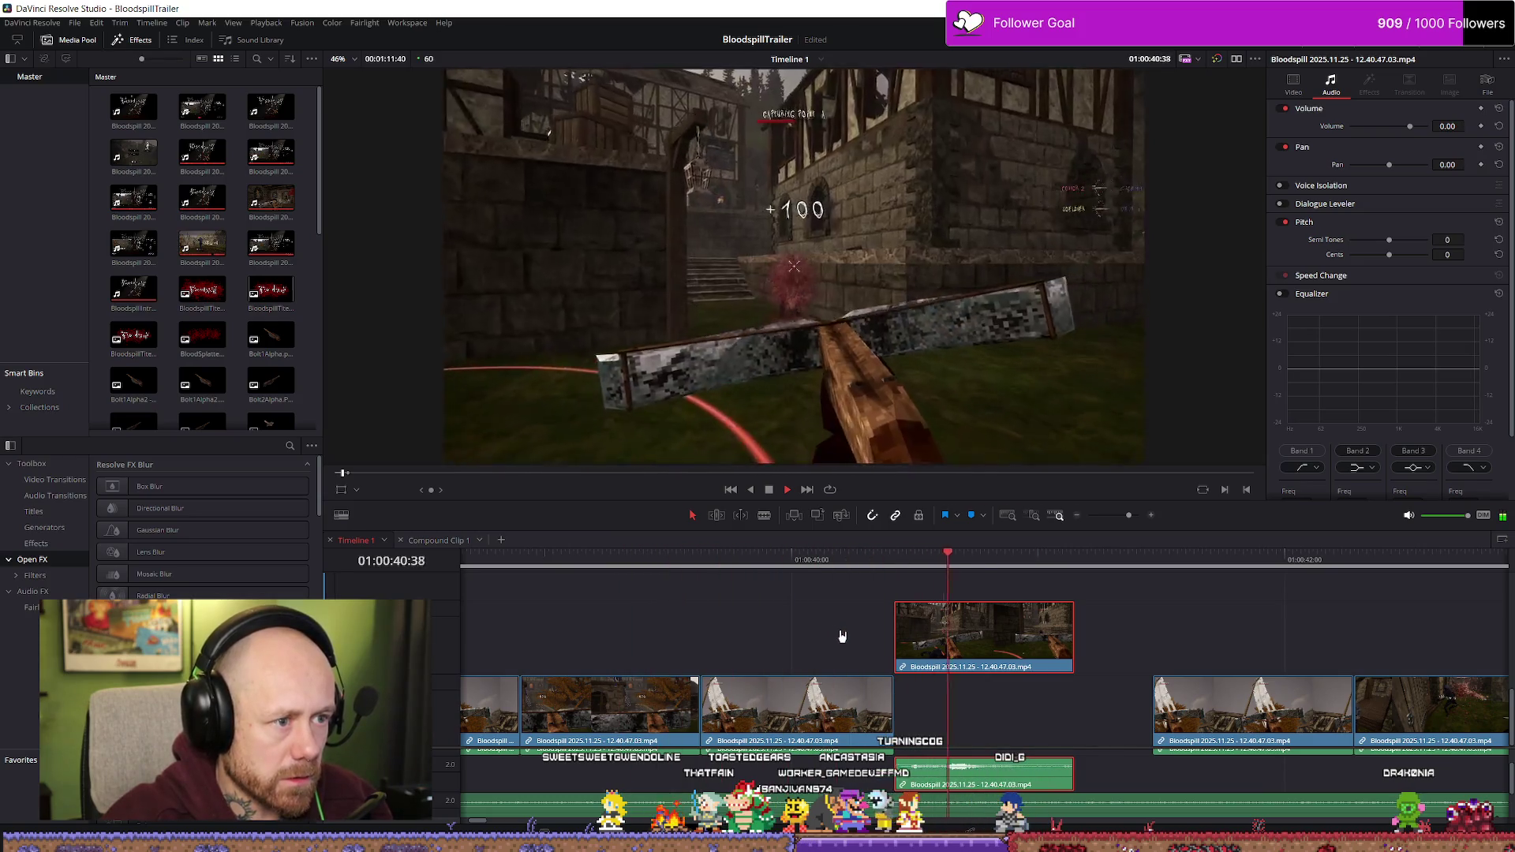
- Lengthen the headshot clip to fill the gap and replay from the castle frame
drag(1073, 654, 1152, 654)
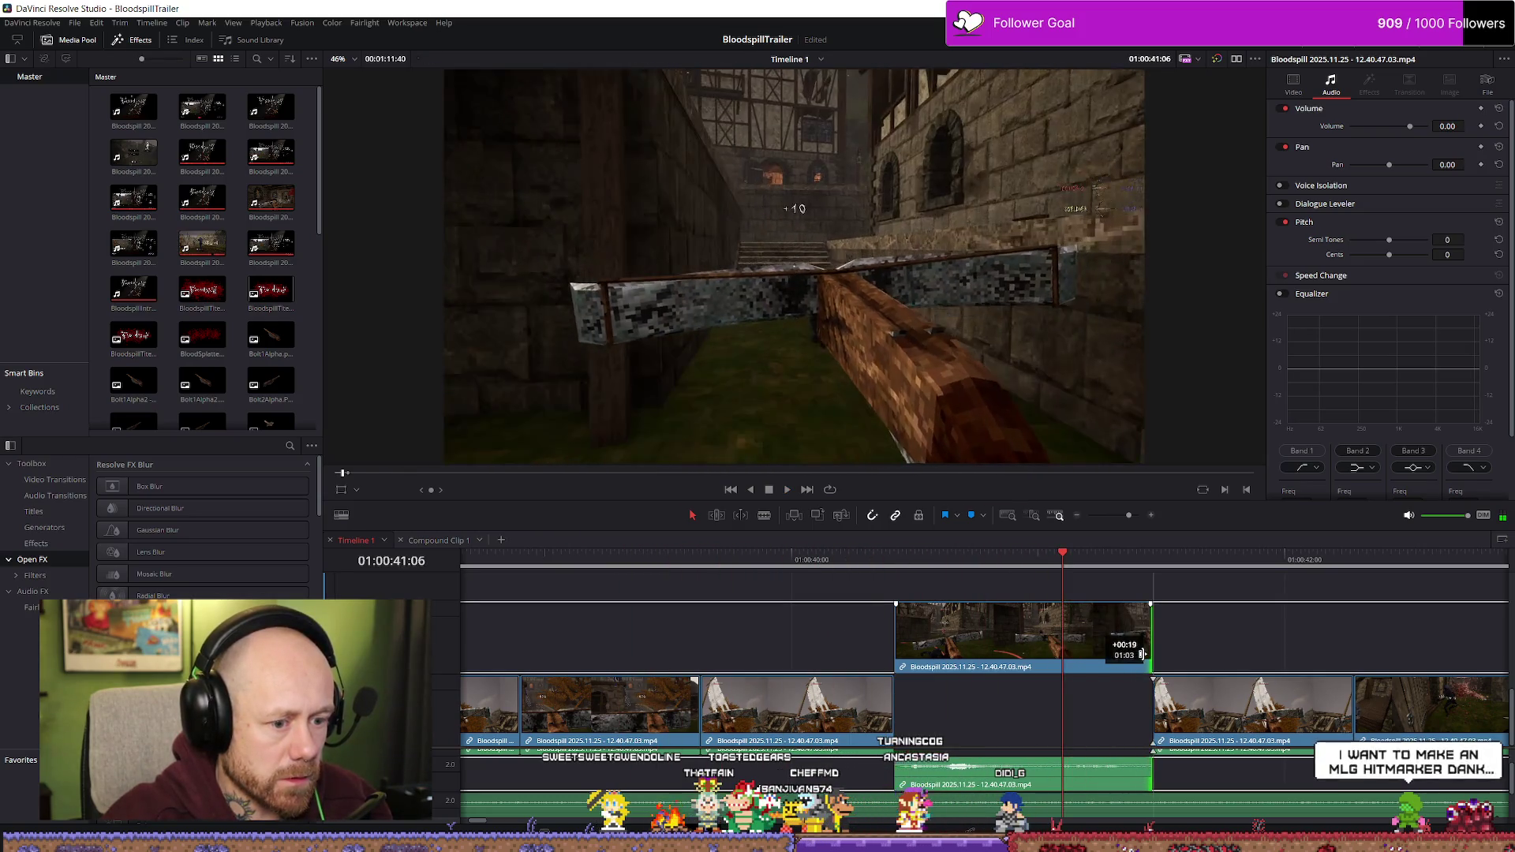
key(alt+l)
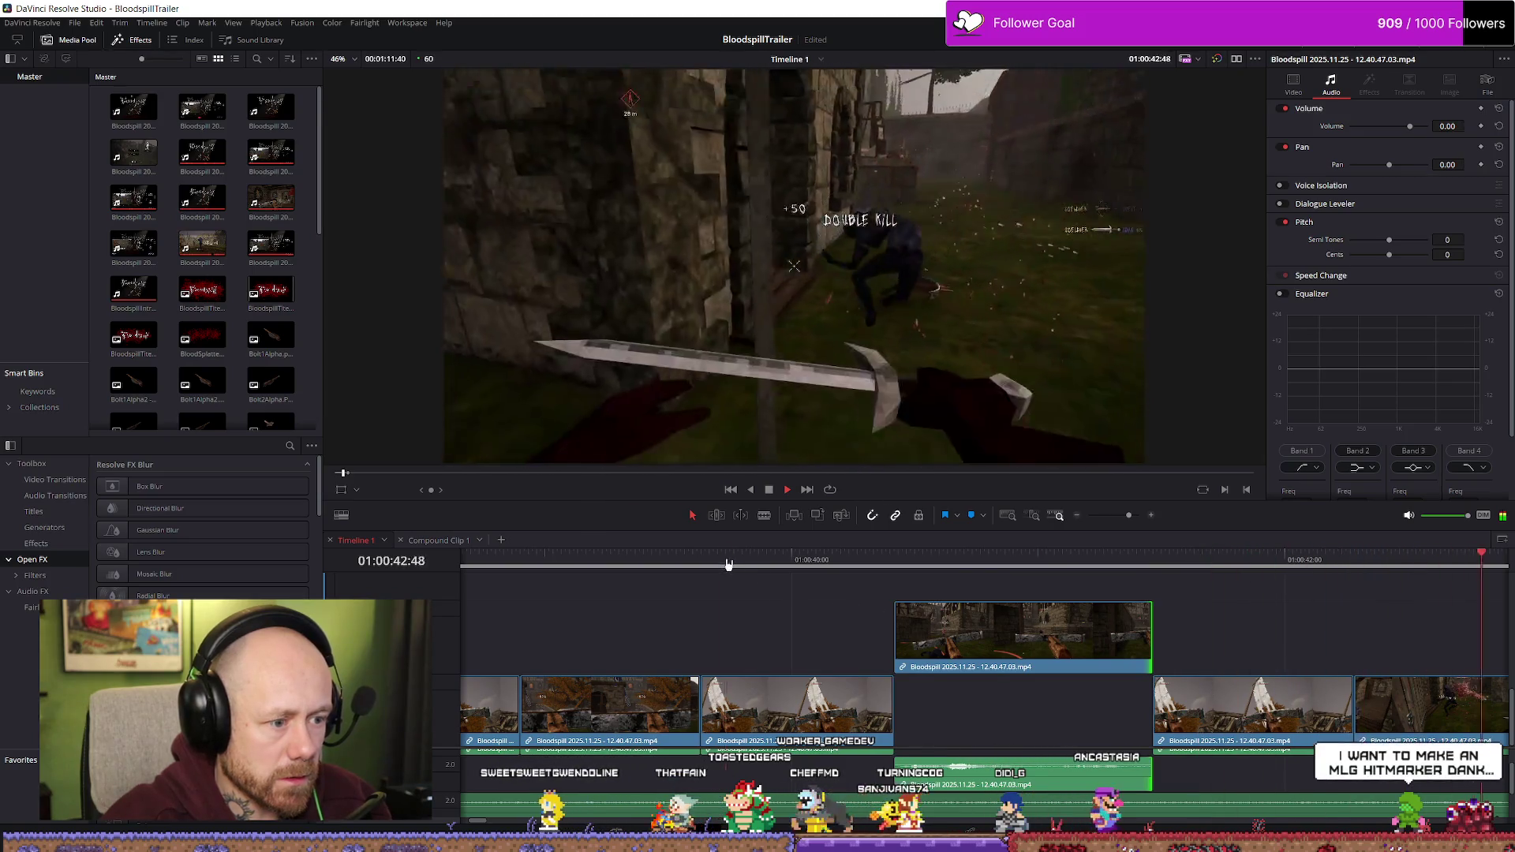
key(space)
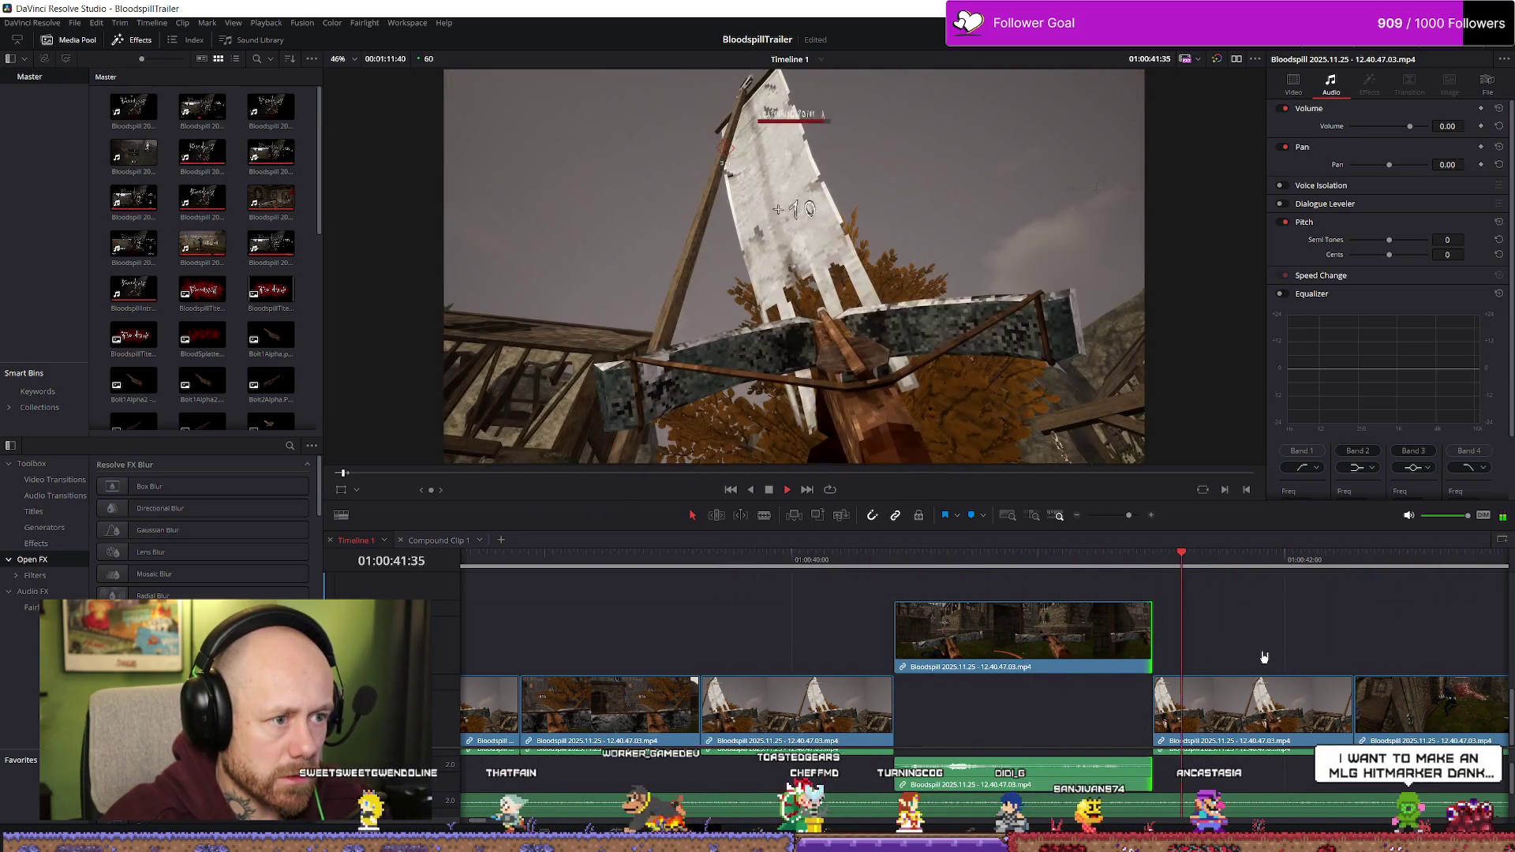
mouse_move(1012, 572)
mouse_down()
mouse_move(1054, 568)
mouse_move(872, 559)
mouse_up()
key(space)
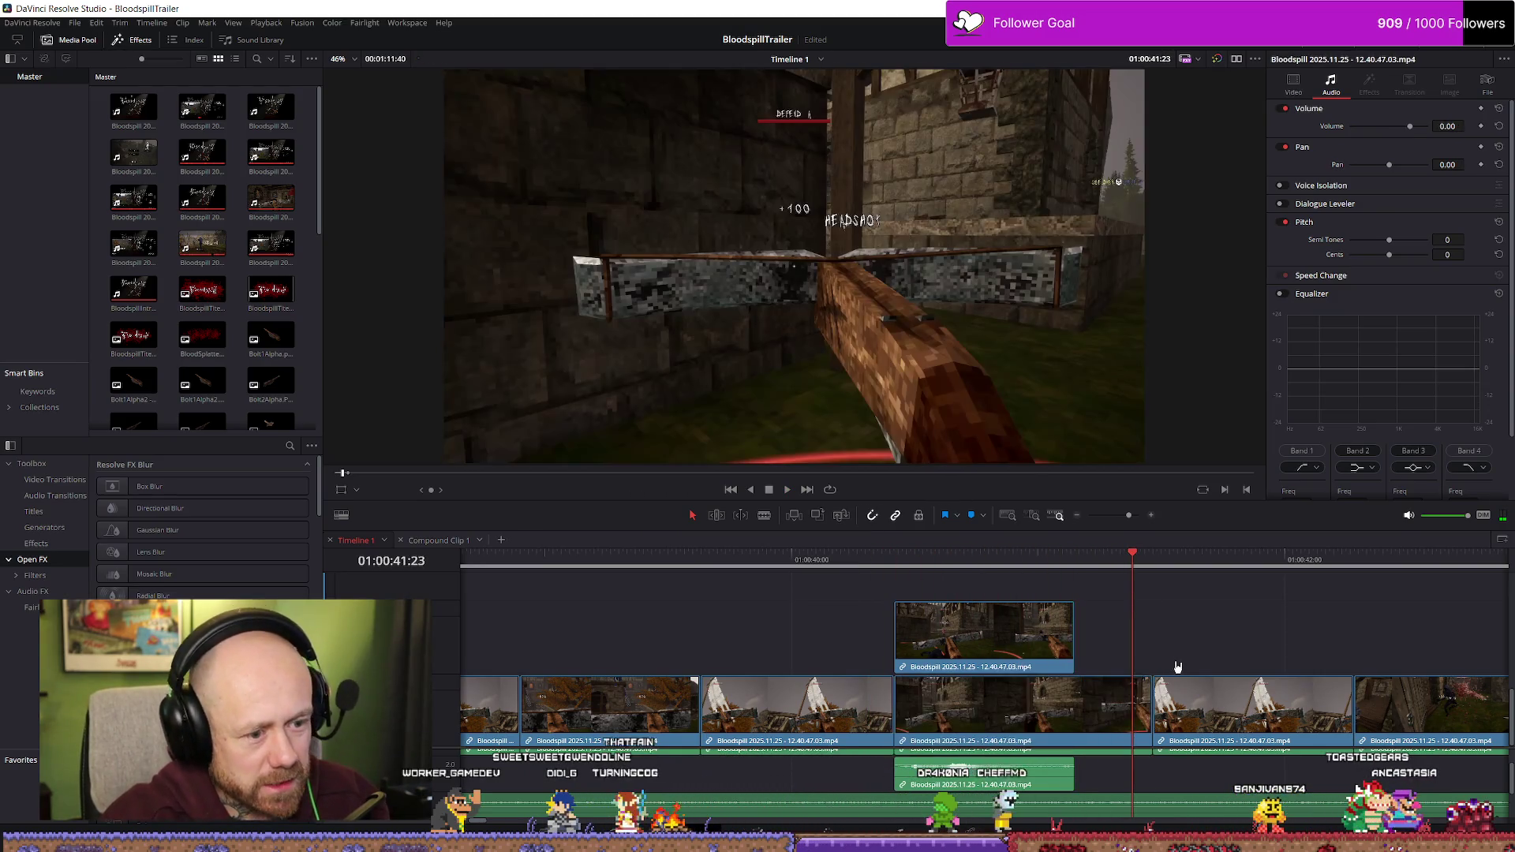
key(alt+Down)
scroll(1177, 667, down, 6)
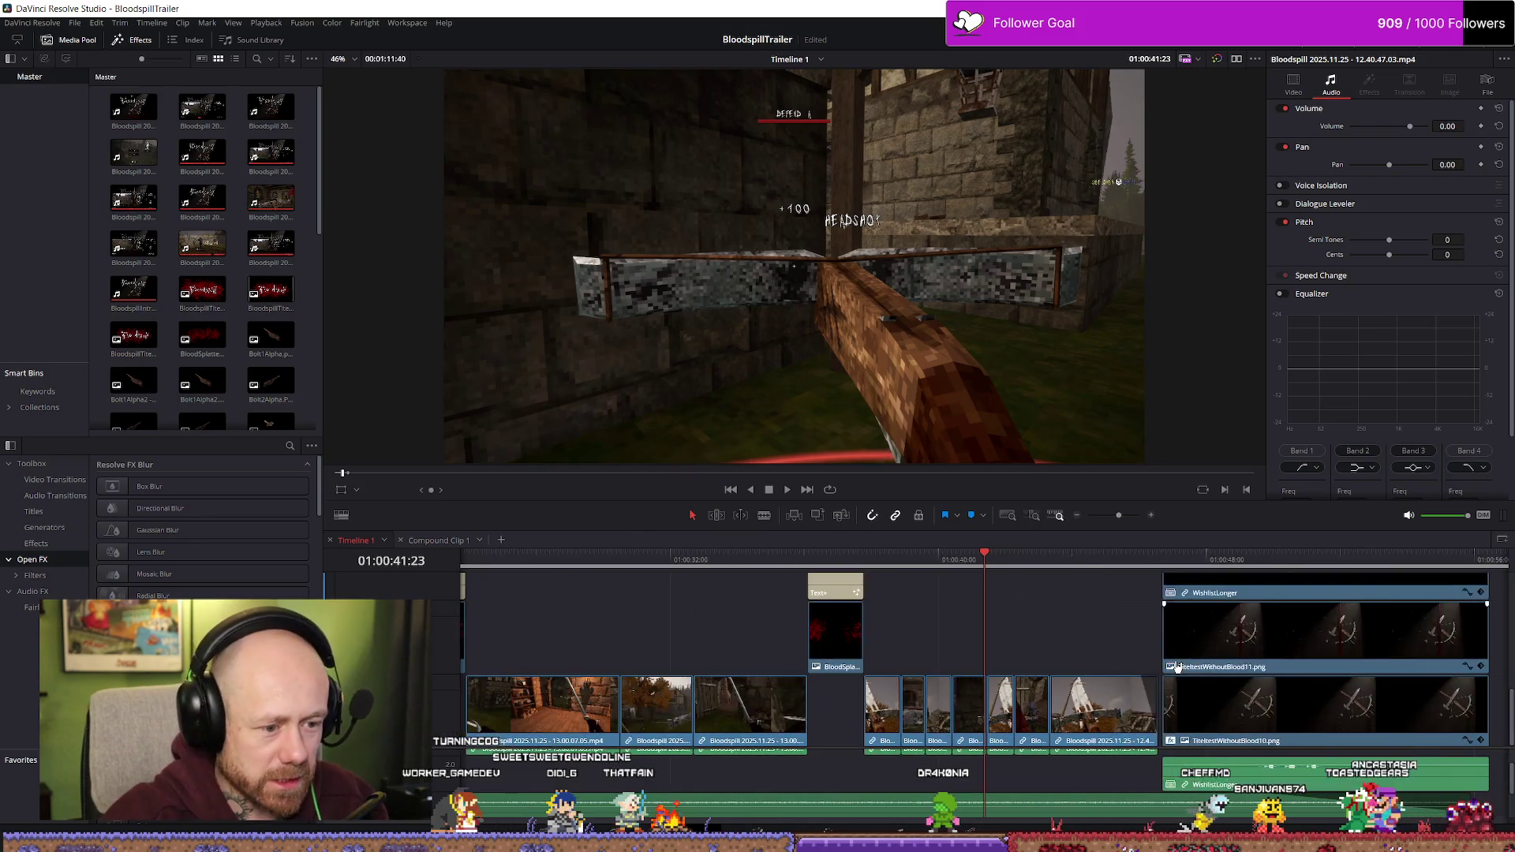
scroll(1202, 677, down, 2)
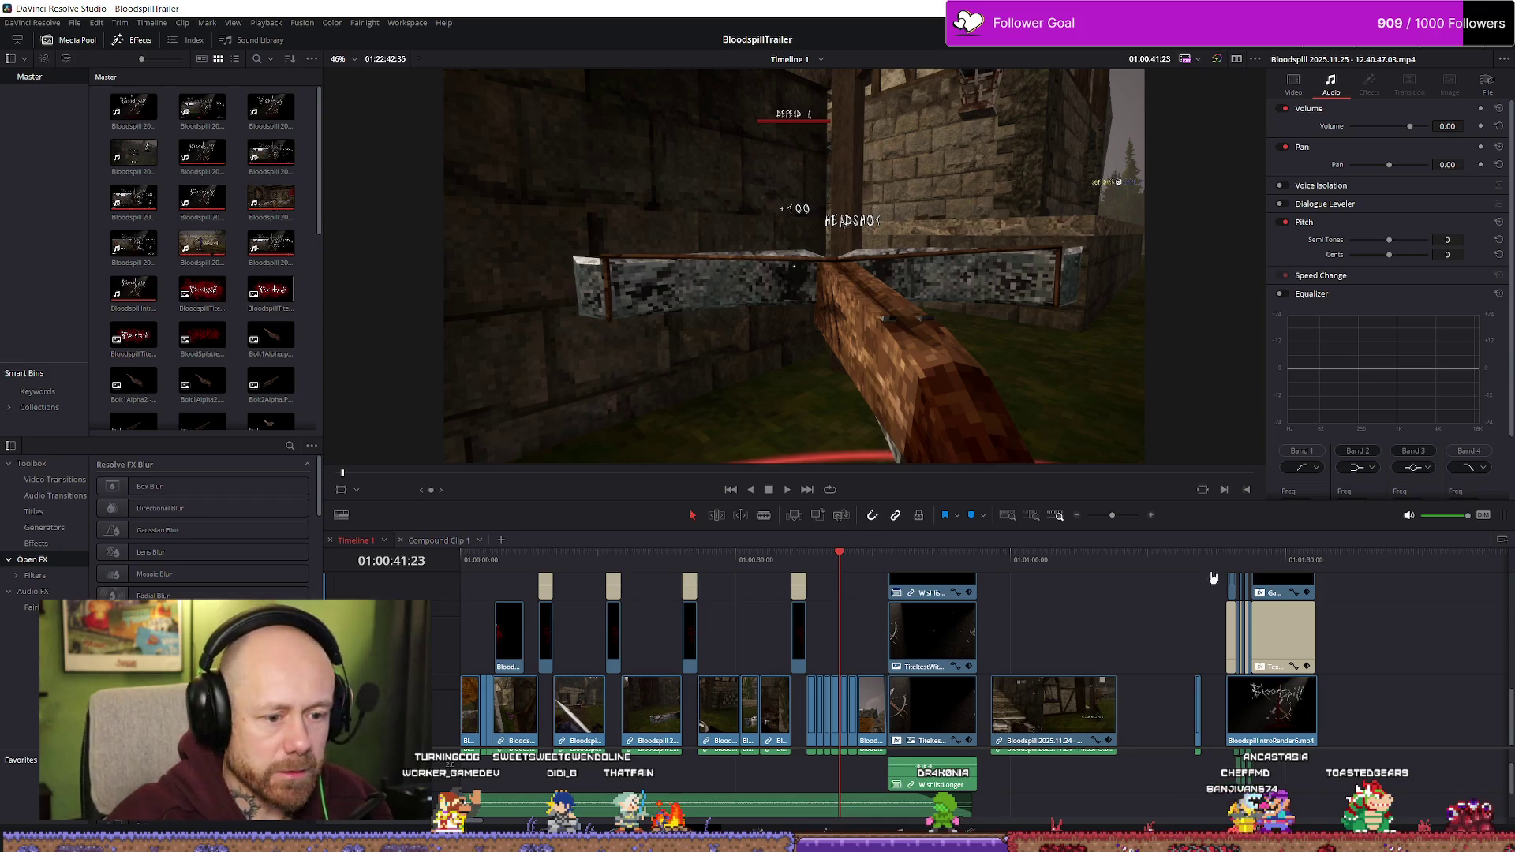
scroll(1366, 629, up, 3)
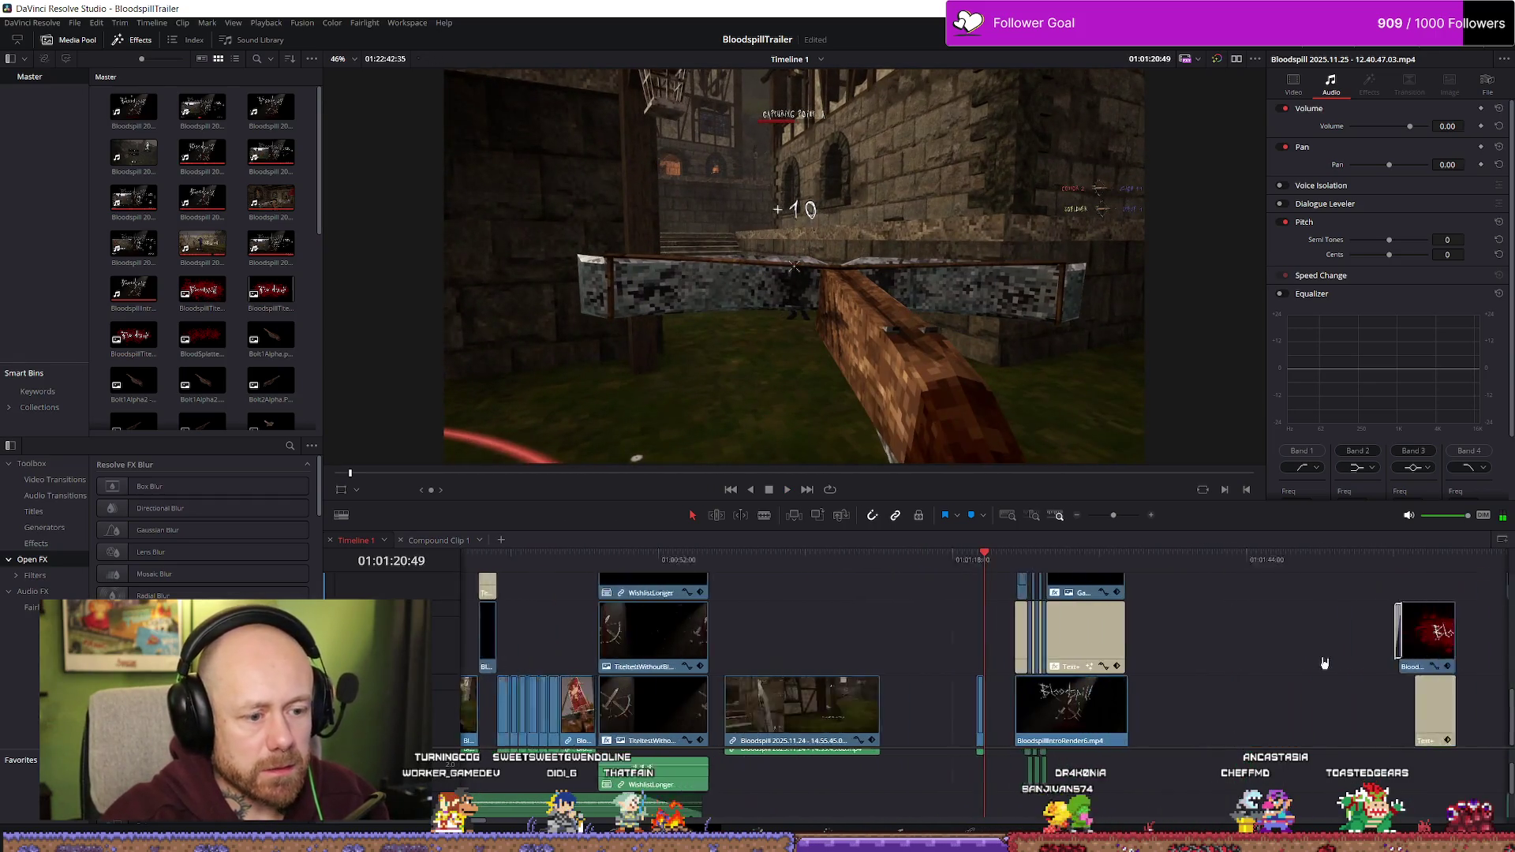
key(Down)
key(space)
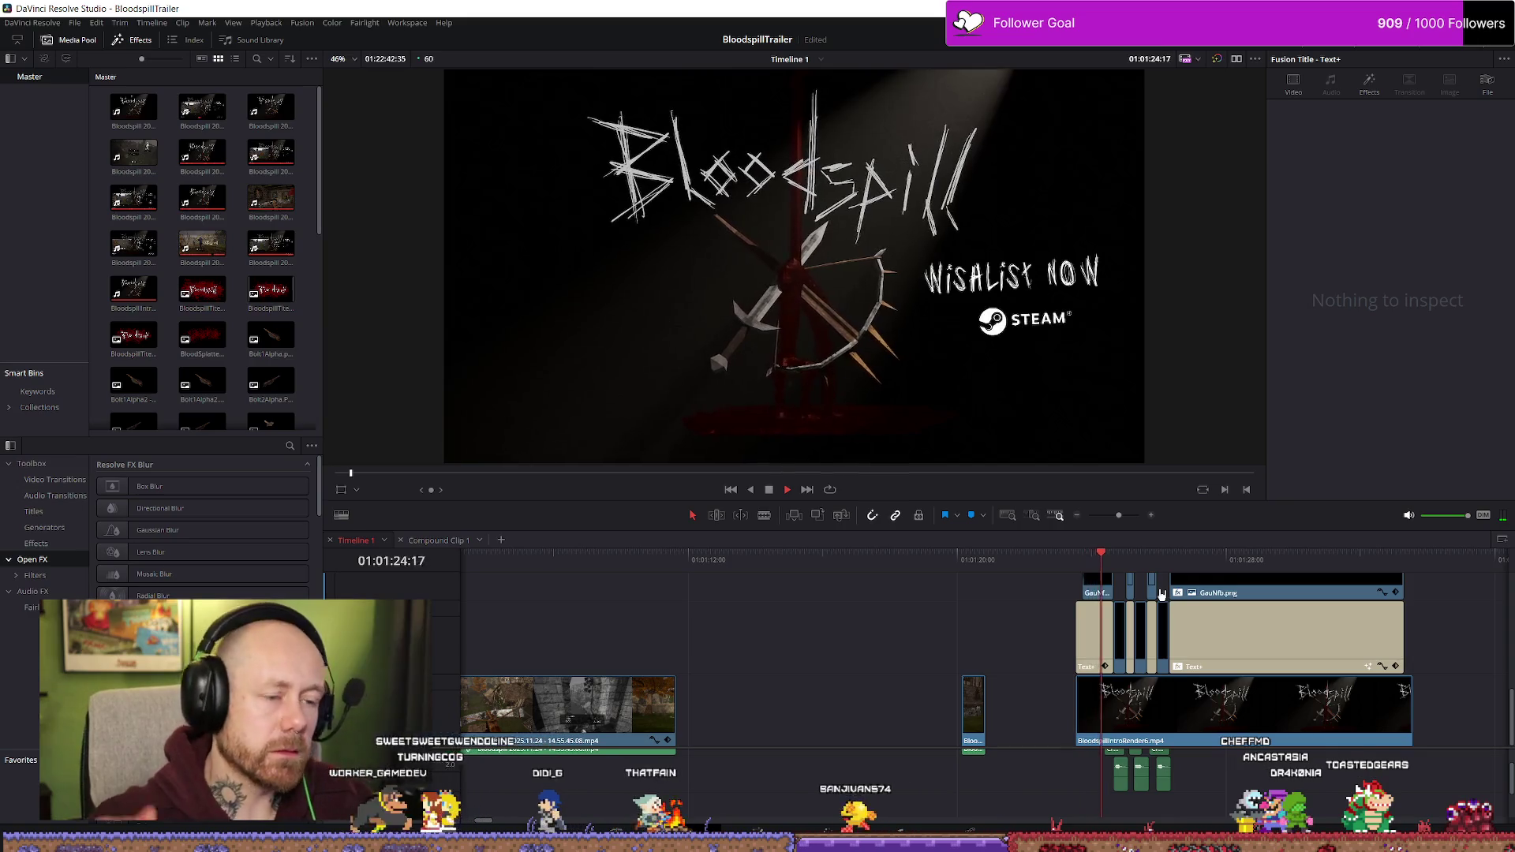
key(space)
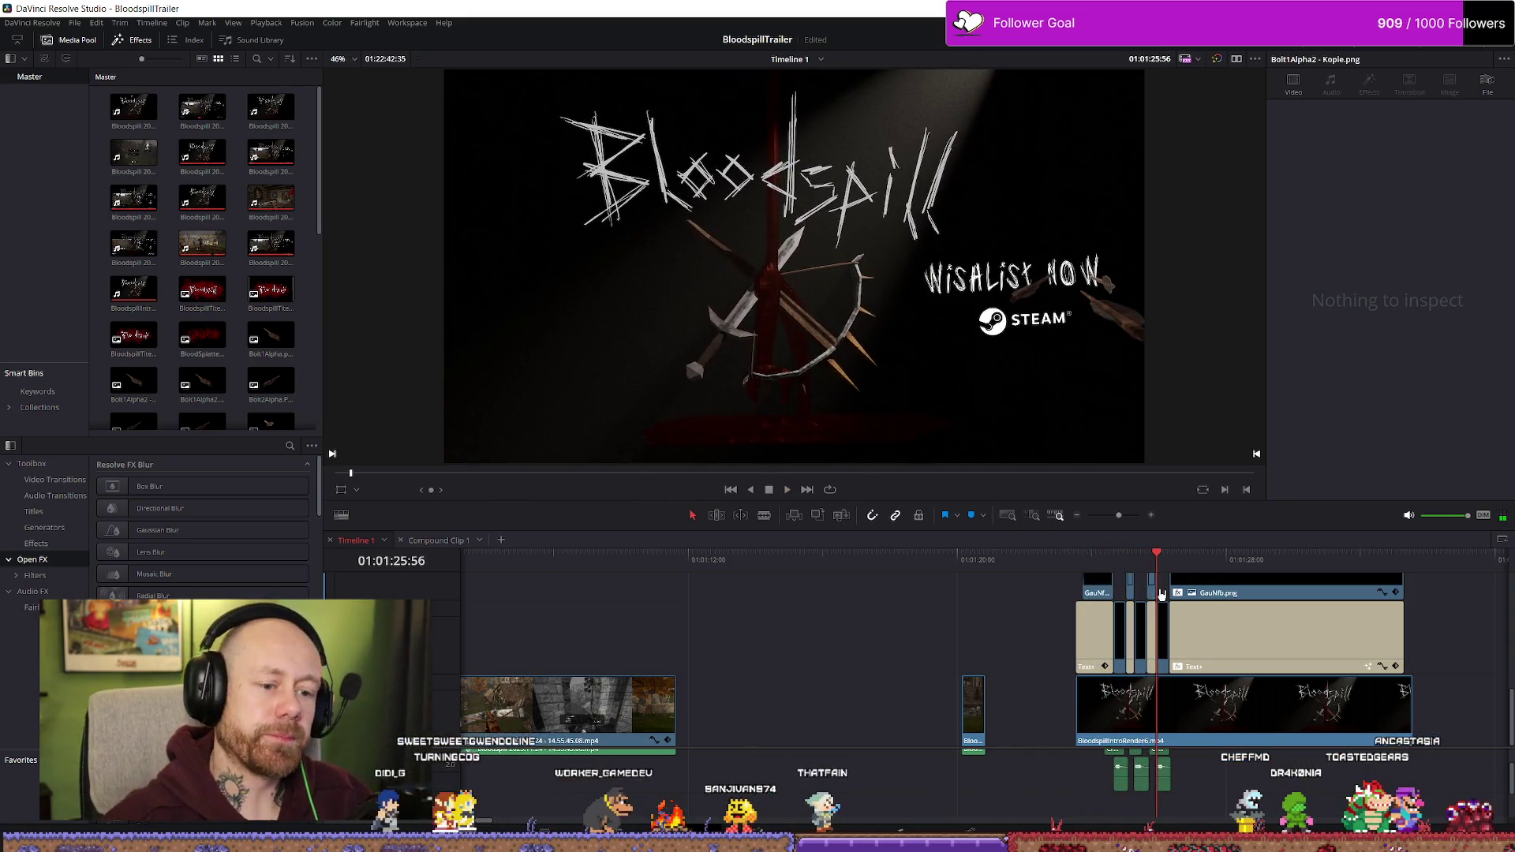
scroll(1255, 667, down, 2)
key(space)
scroll(1316, 637, down, 4)
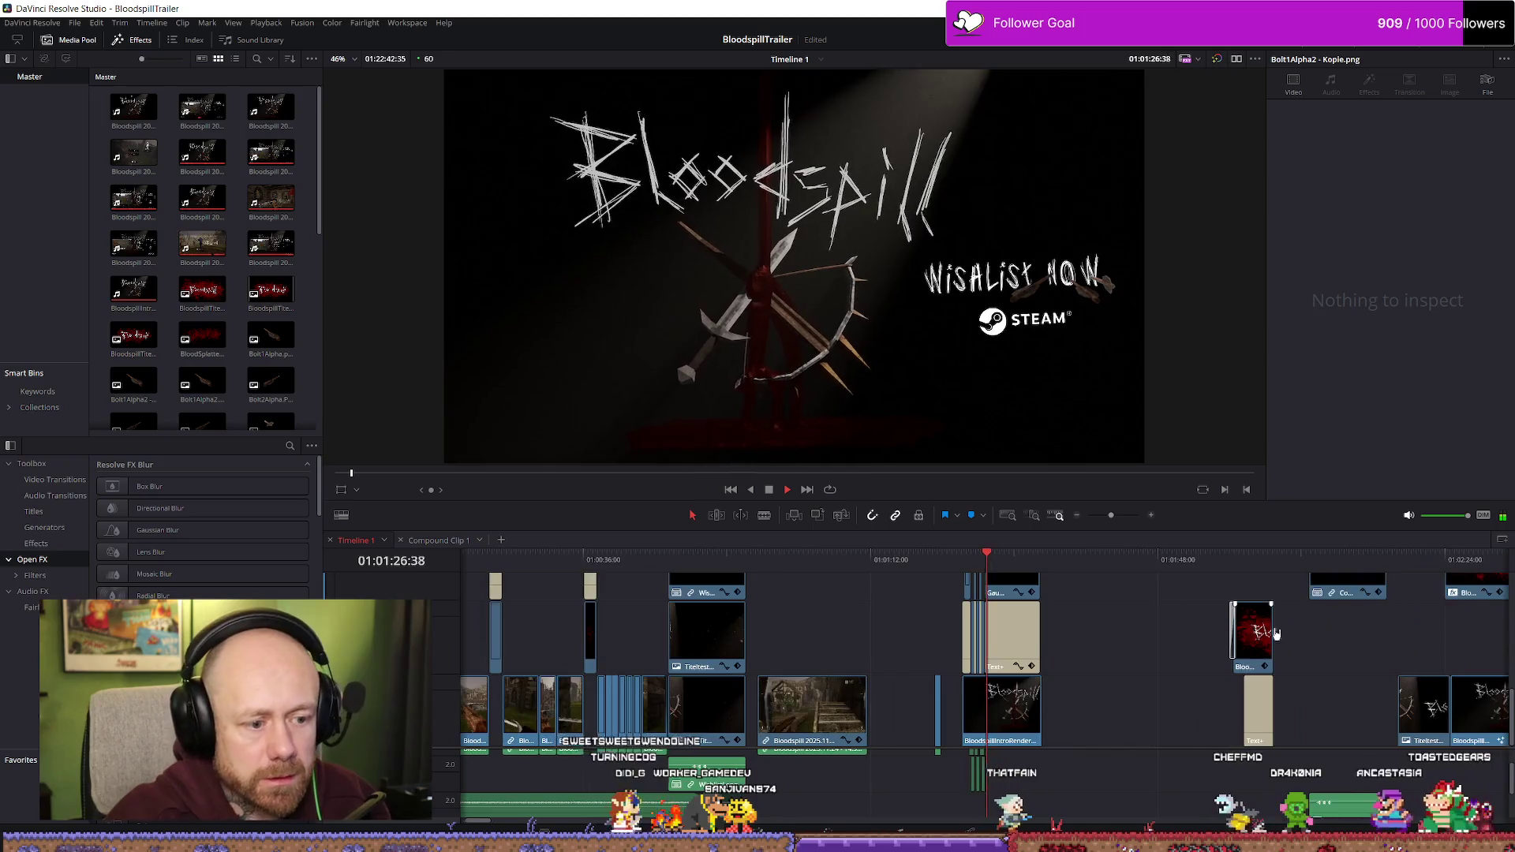
drag(992, 558, 1289, 562)
scroll(1352, 609, up, 1)
key(space)
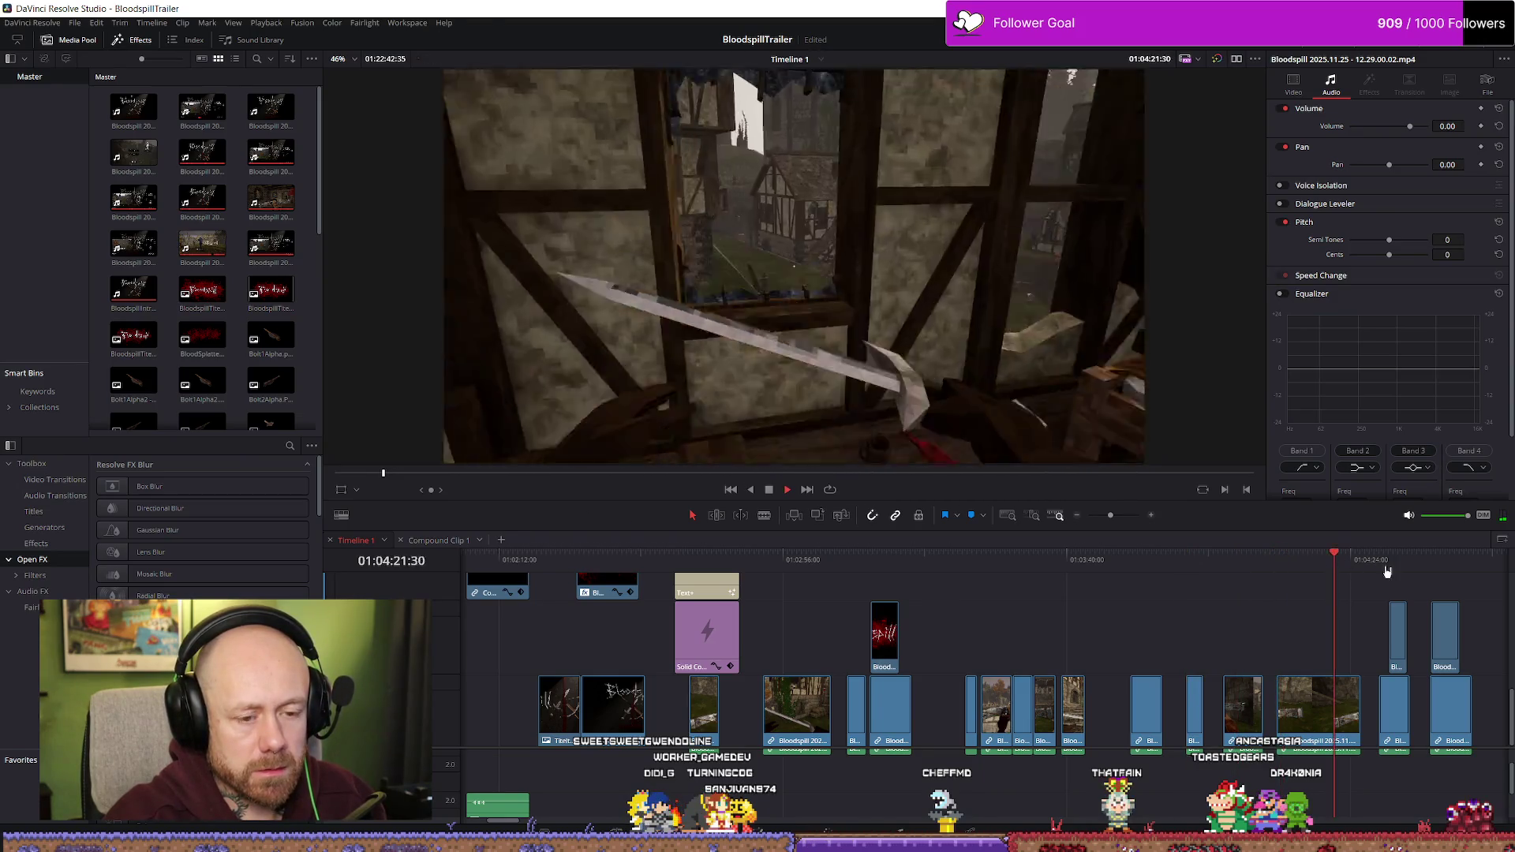
scroll(1139, 583, down, 1)
drag(1026, 562, 1091, 566)
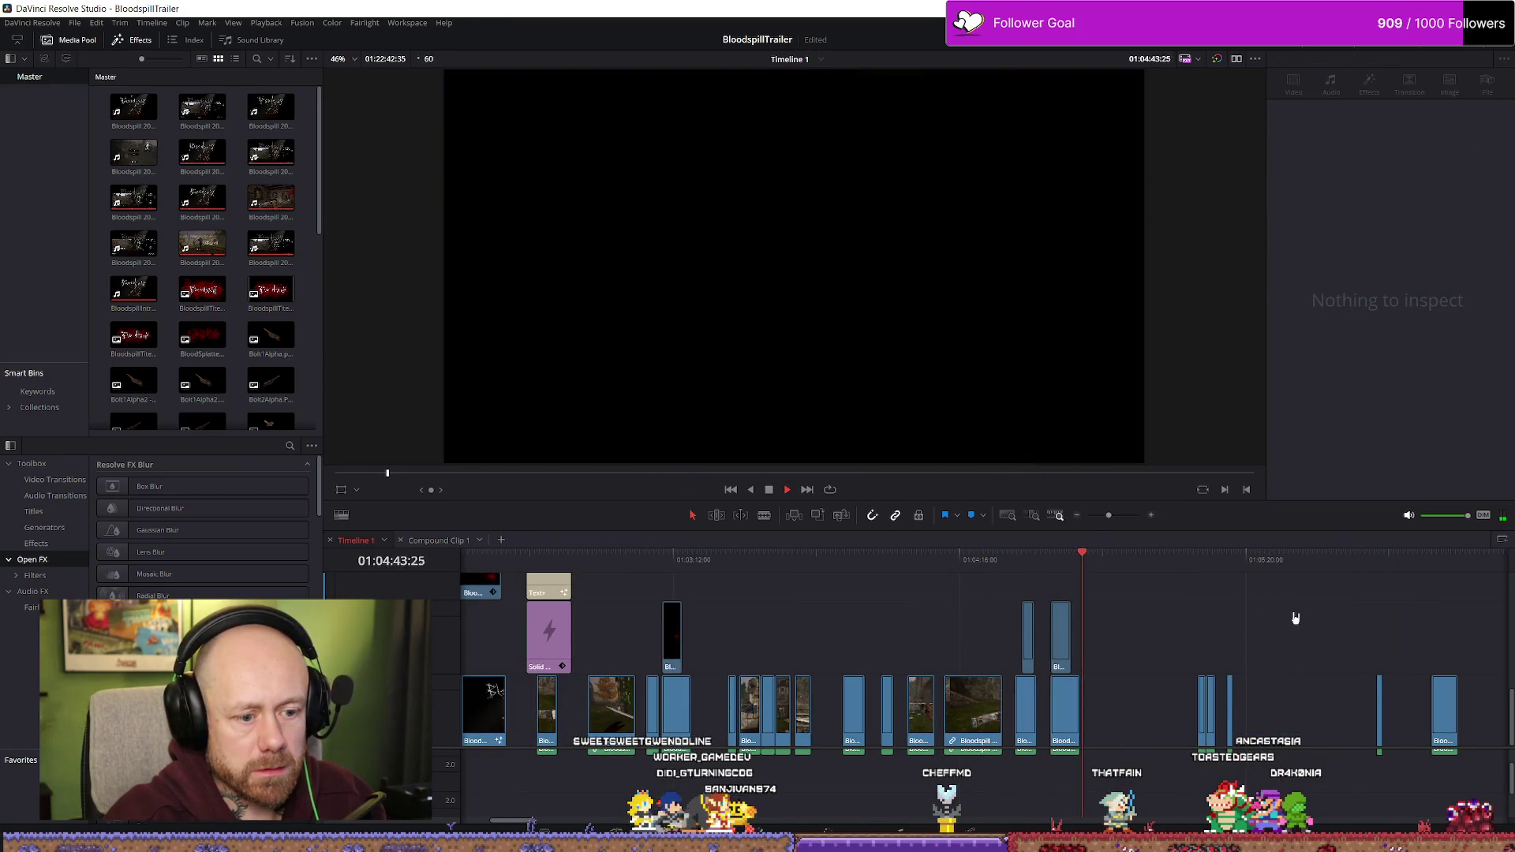
click(1200, 567)
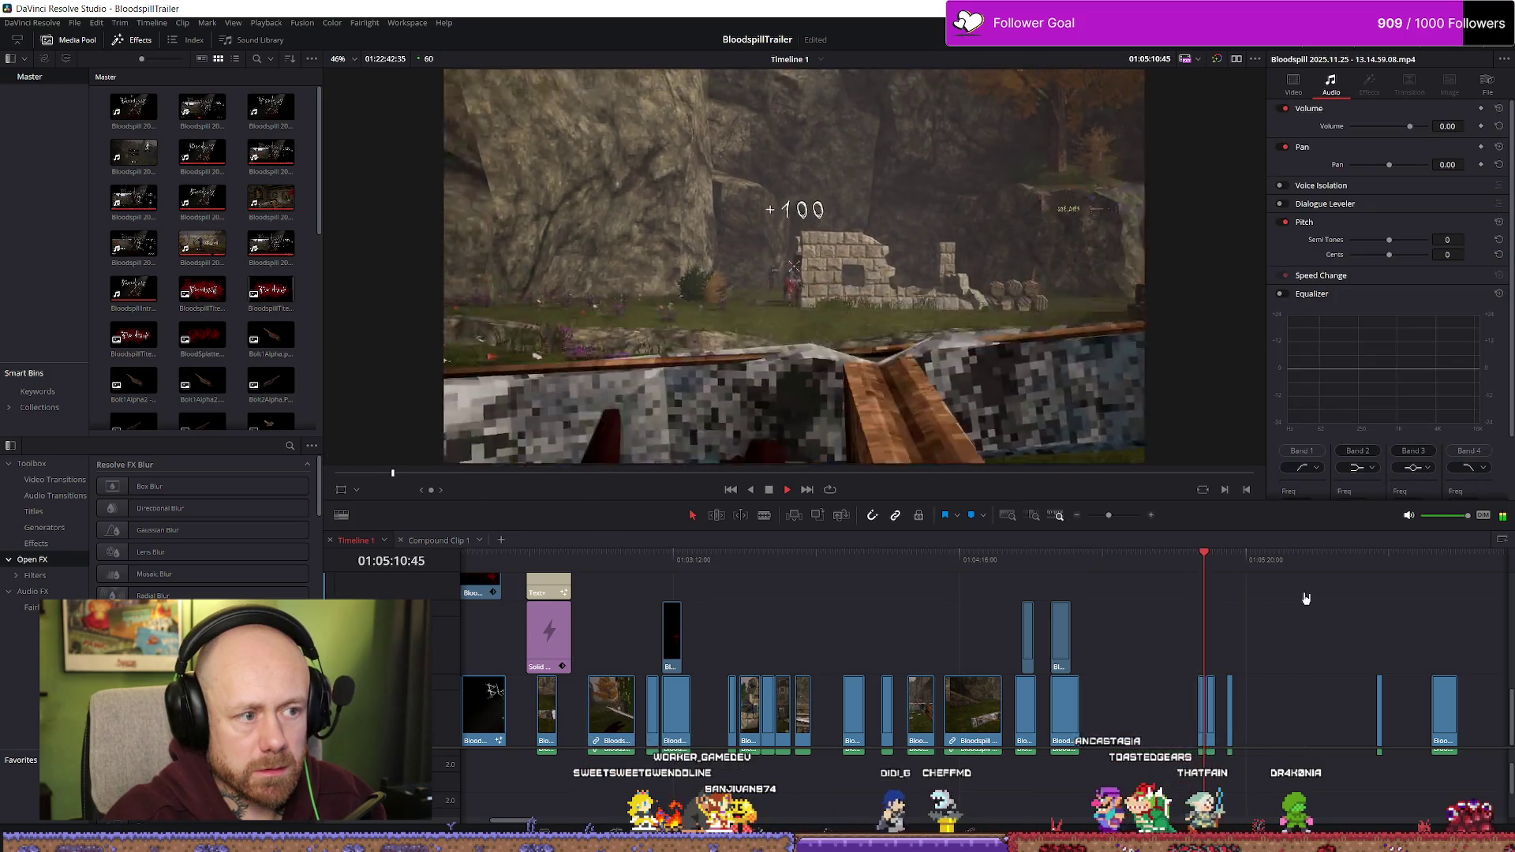
scroll(1256, 588, down, 1)
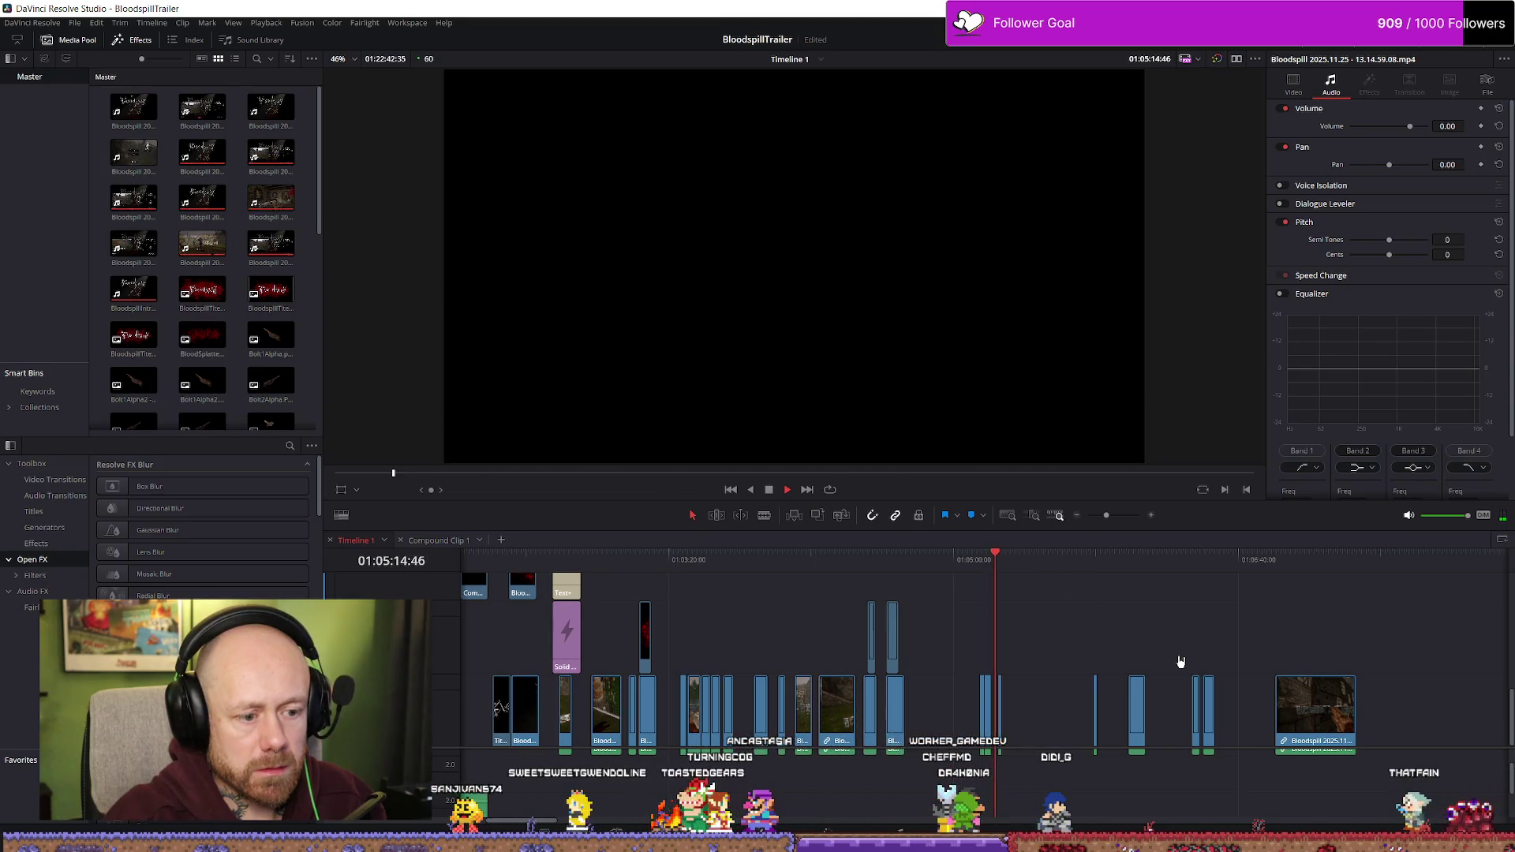
scroll(1179, 662, up, 1)
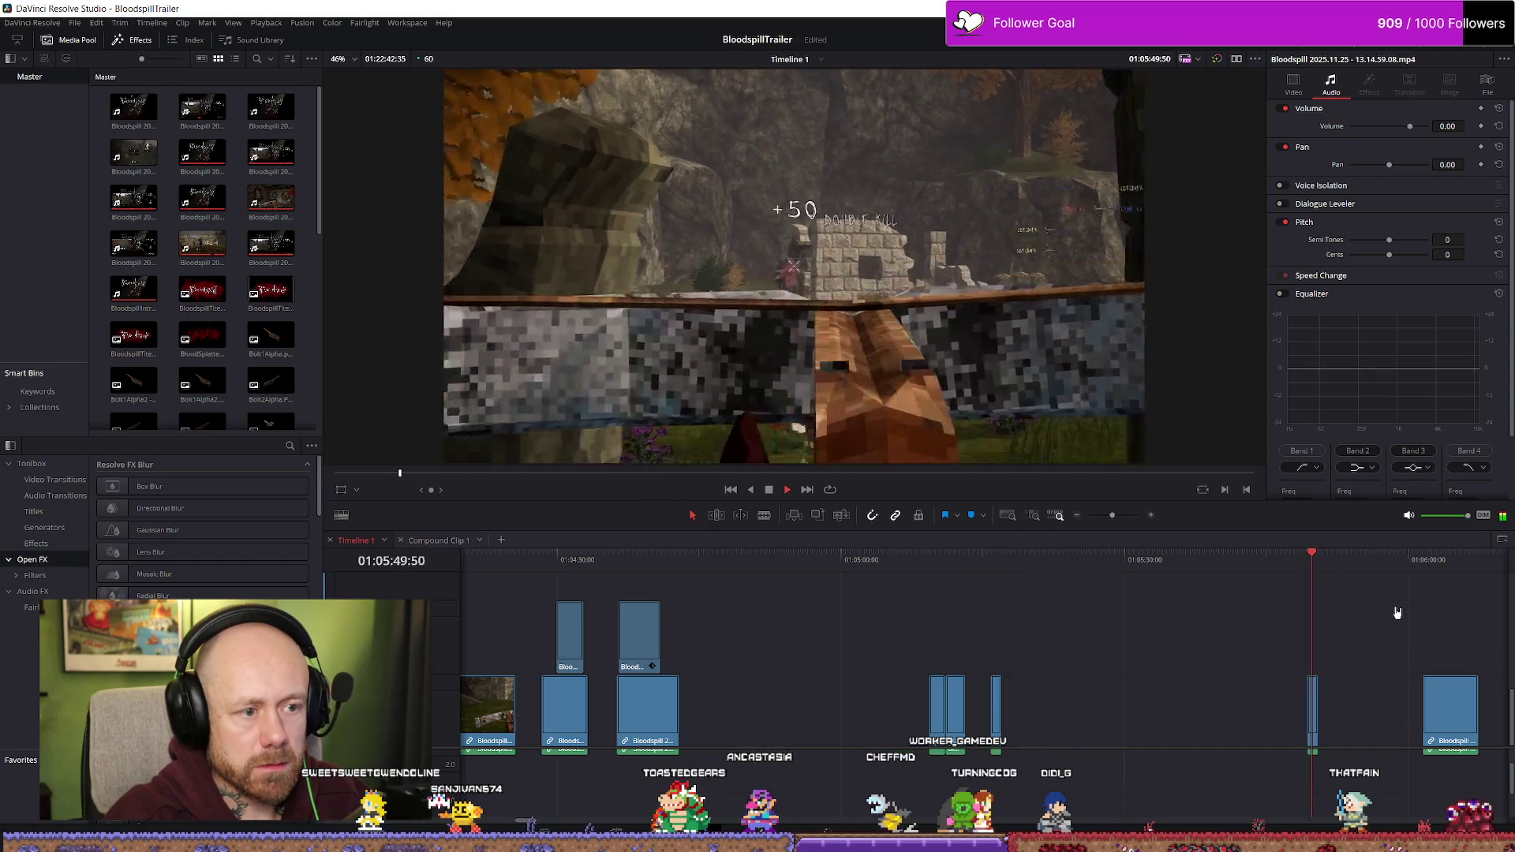
click(1409, 562)
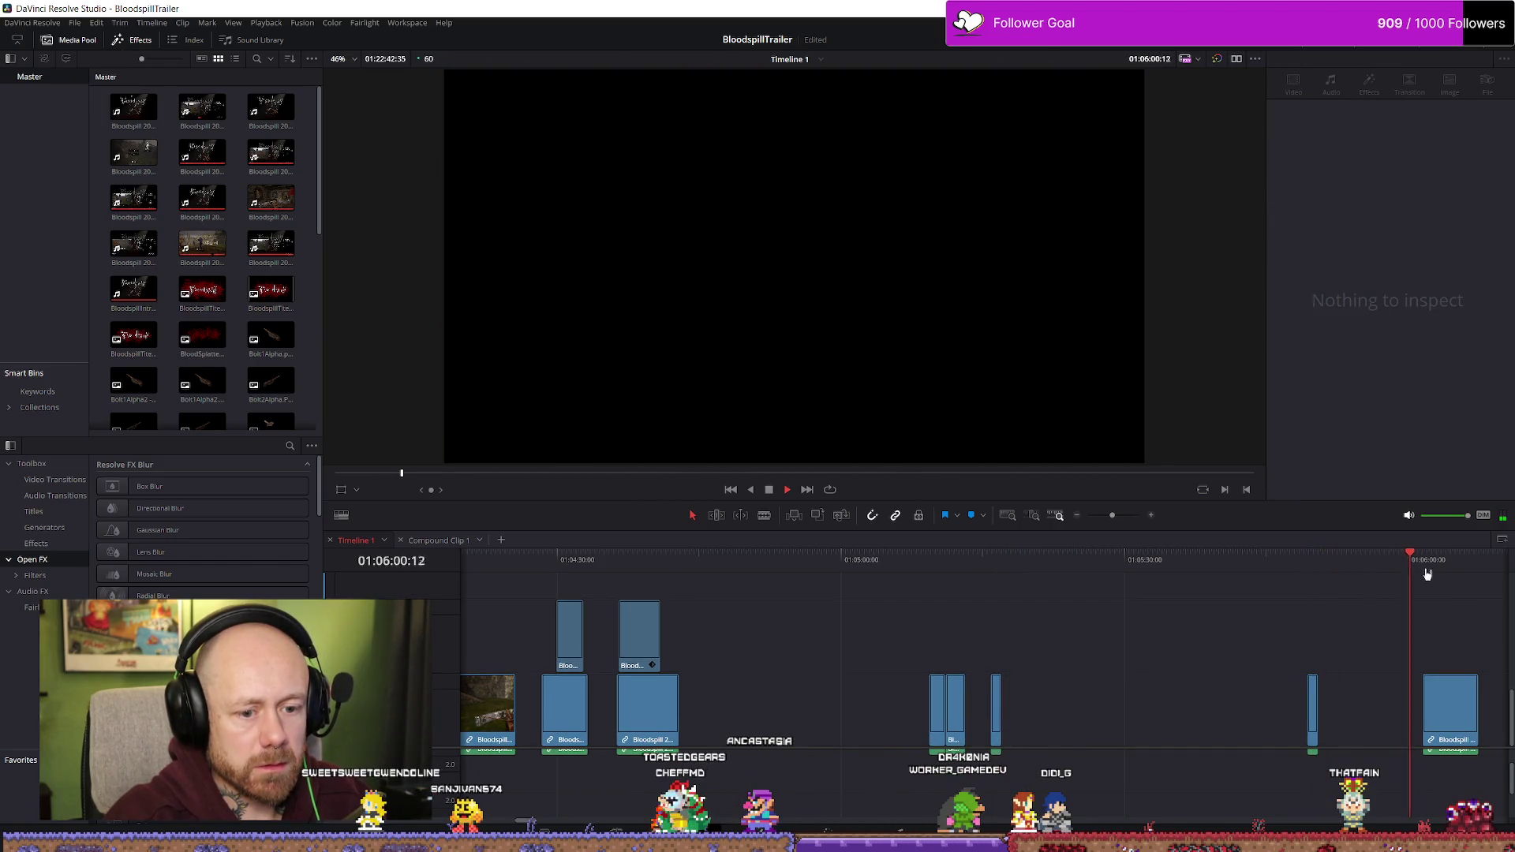
click(1426, 573)
scroll(1404, 627, up, 1)
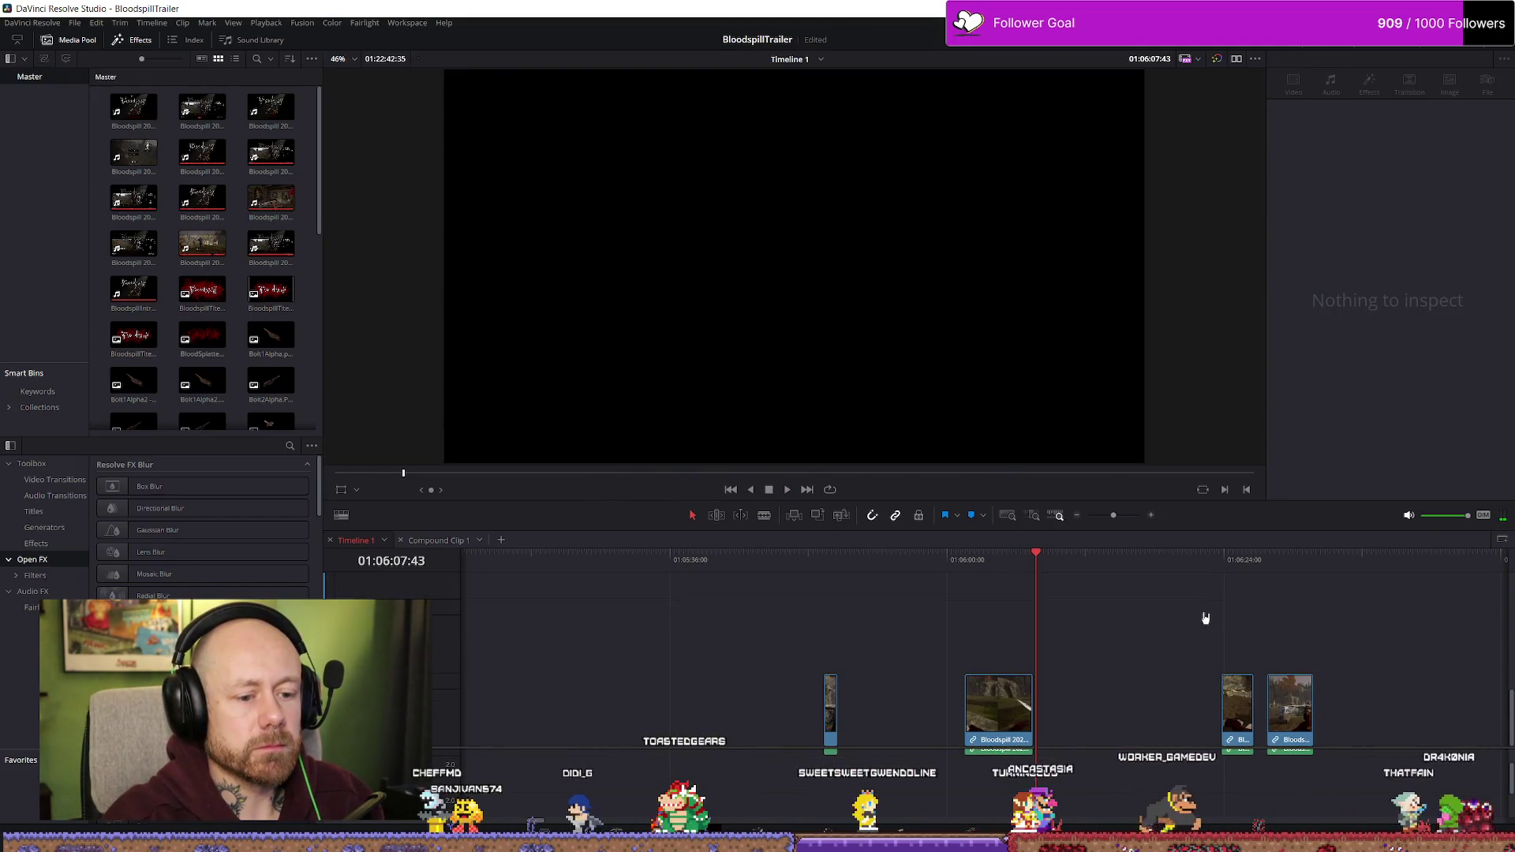
click(1223, 559)
key(space)
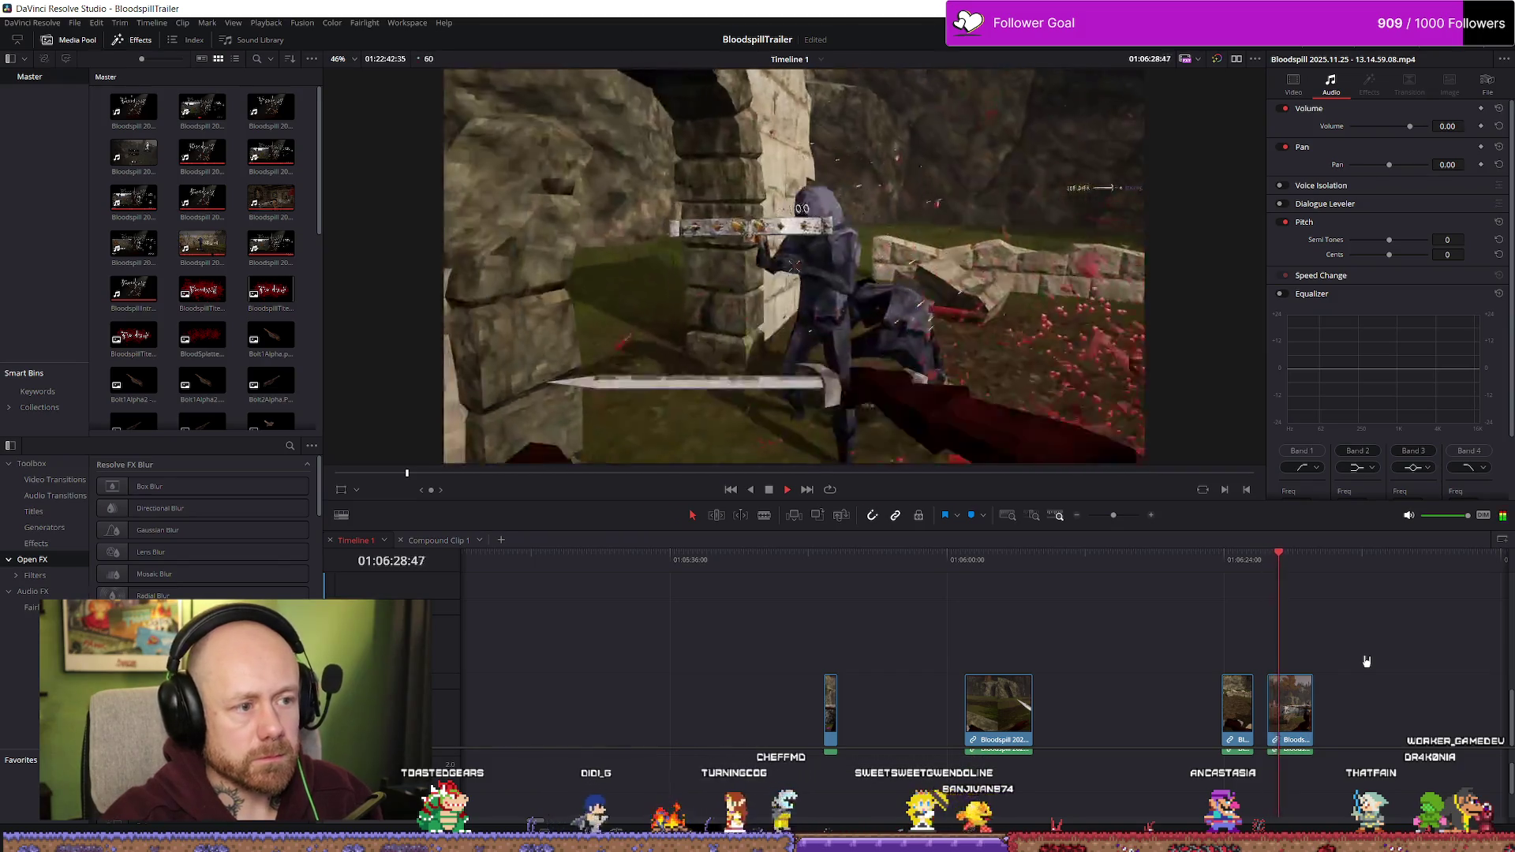
key(space)
scroll(1367, 661, down, 5)
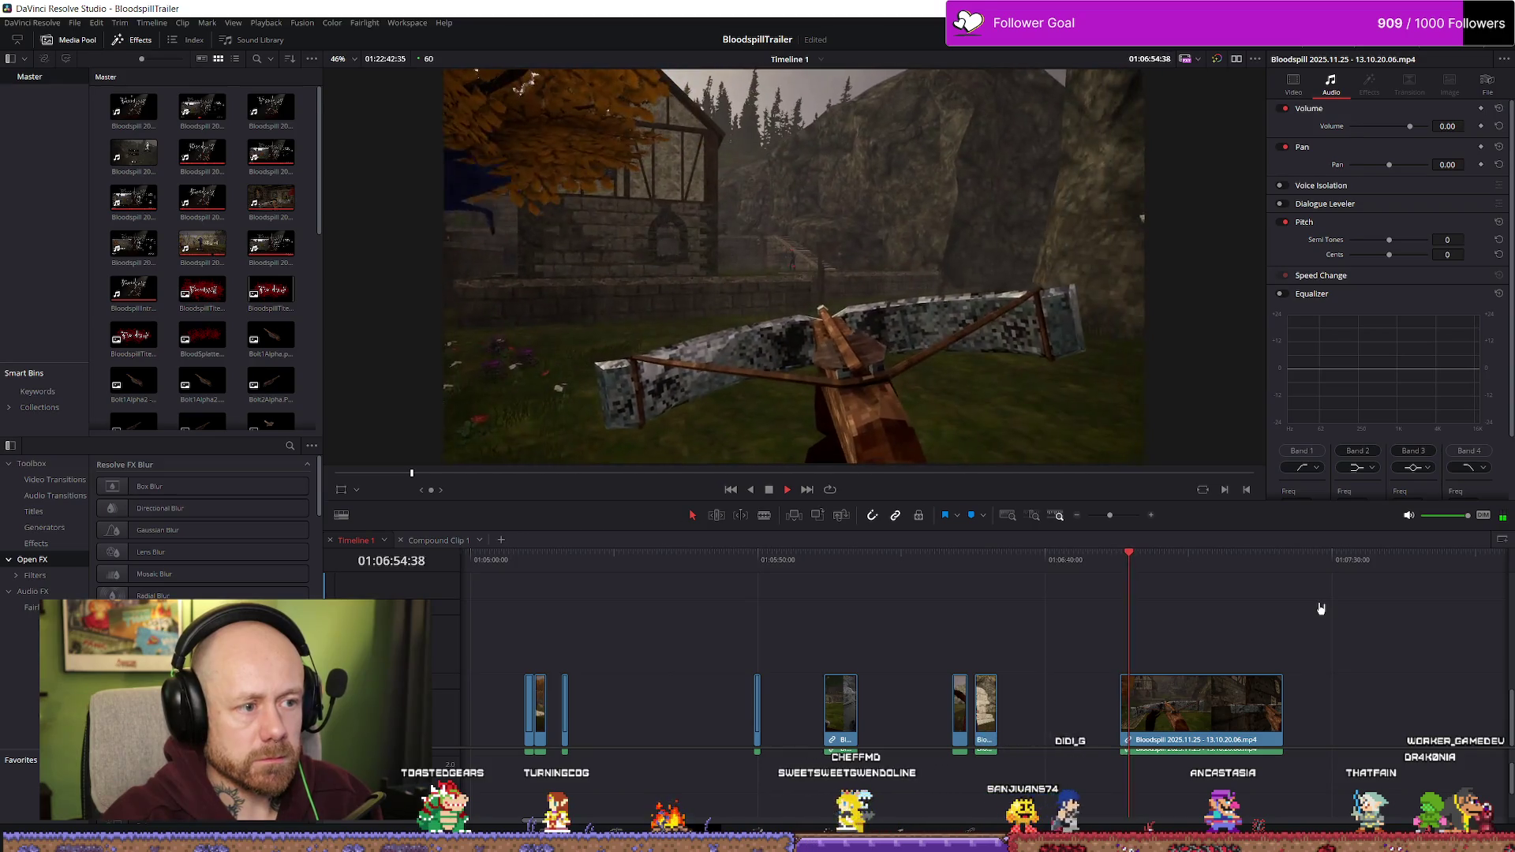
scroll(1330, 612, down, 4)
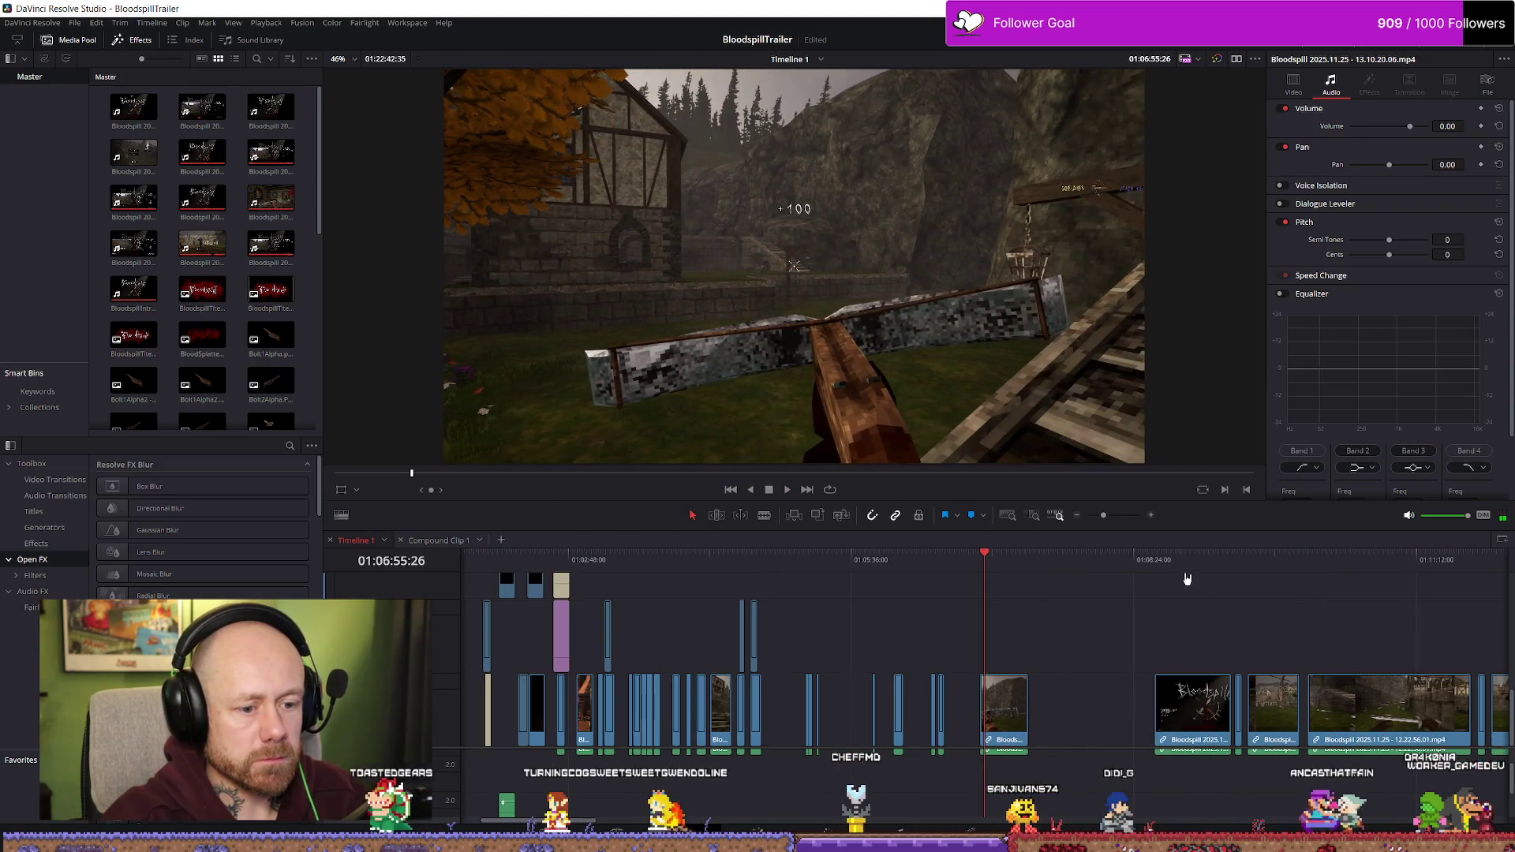
drag(1198, 562, 1367, 564)
scroll(1333, 608, down, 3)
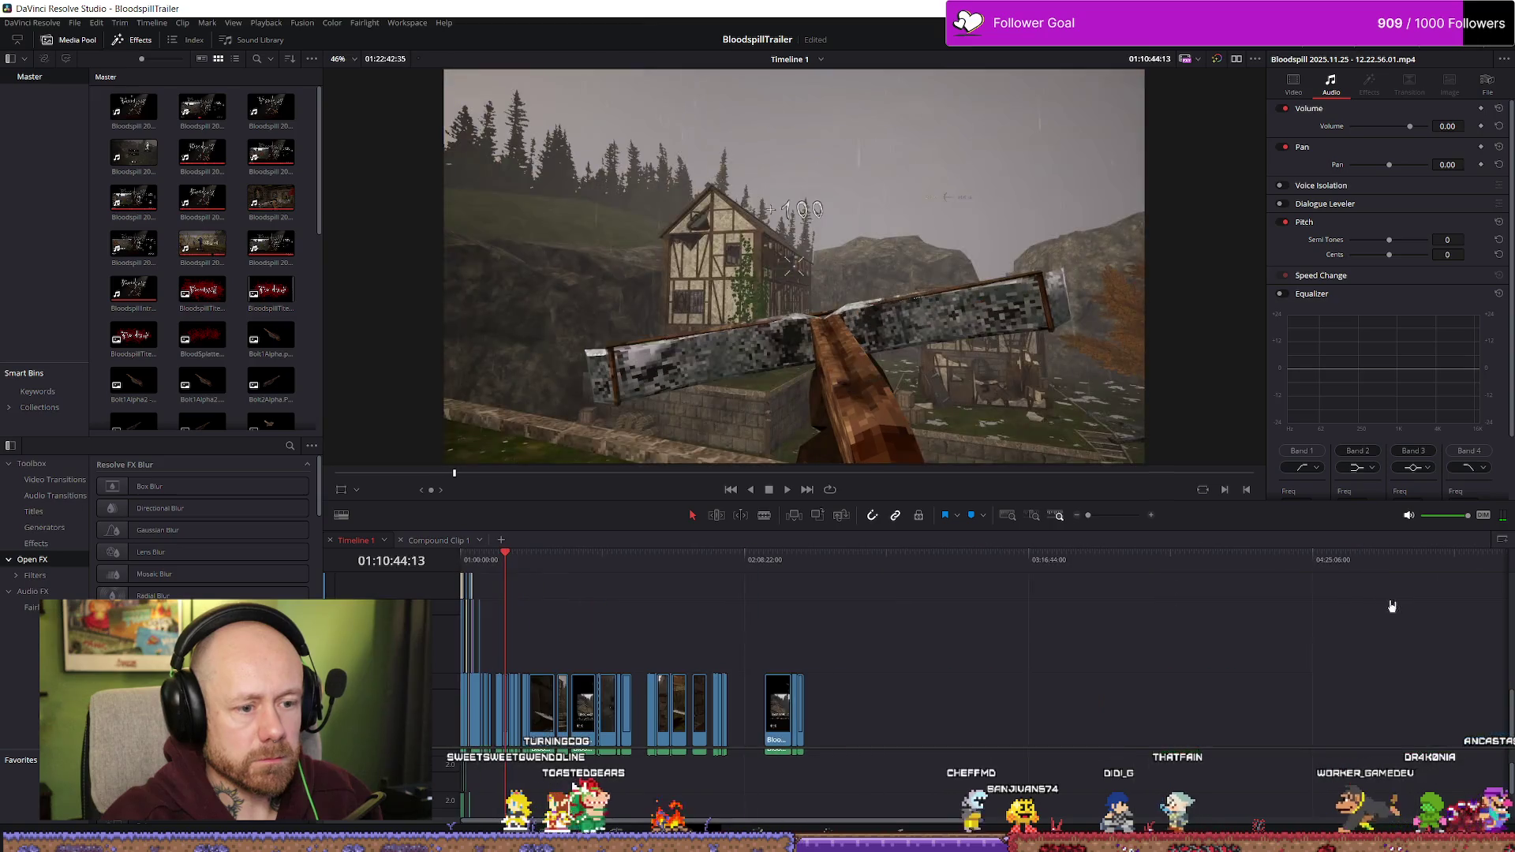
mouse_move(1097, 564)
mouse_down()
mouse_move(1082, 563)
mouse_move(1411, 575)
mouse_up()
key(space)
scroll(1404, 612, down, 2)
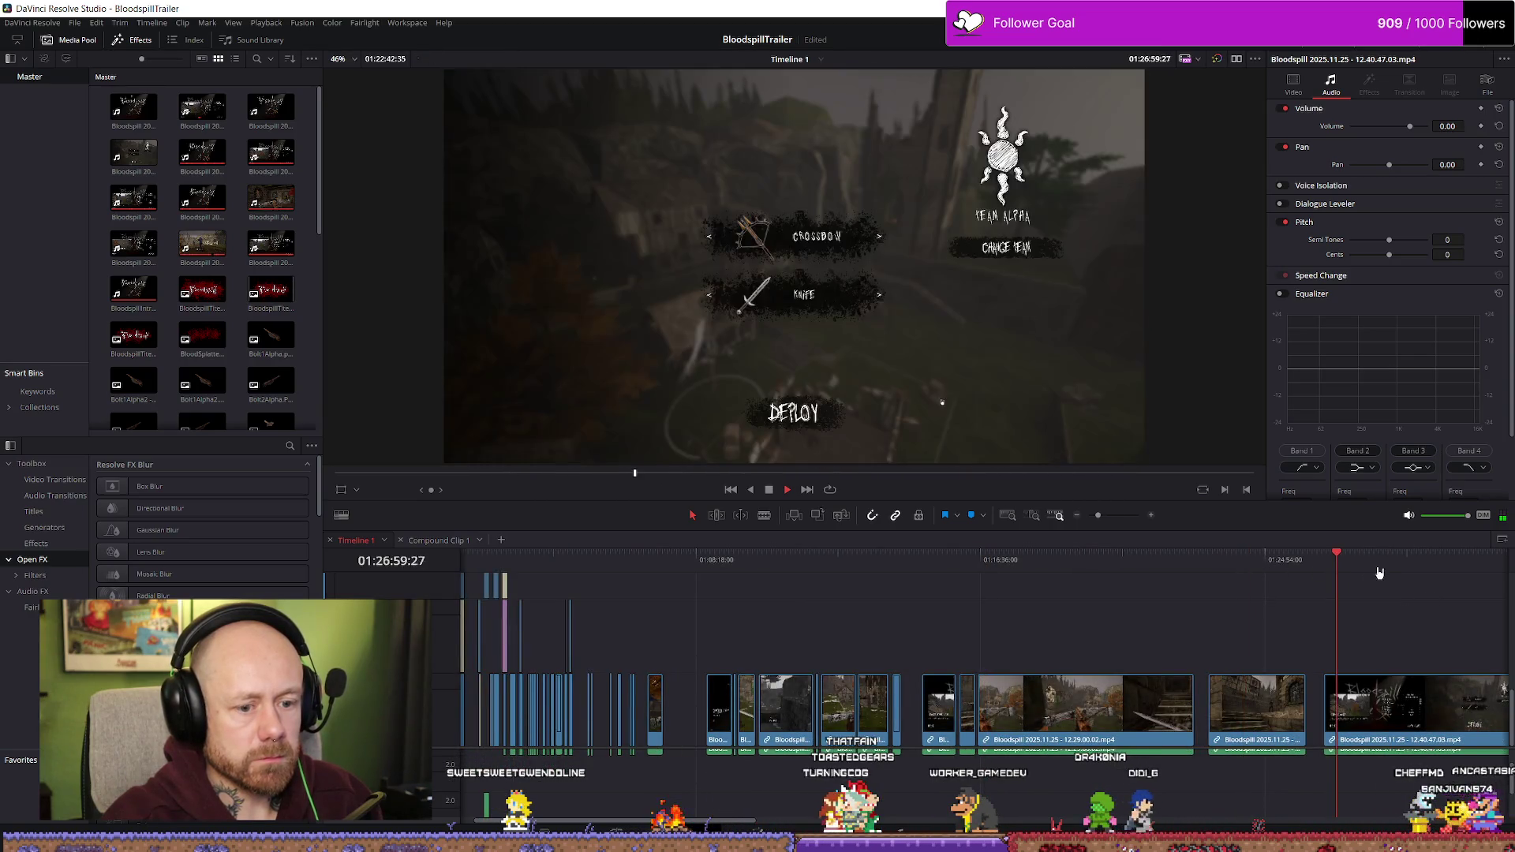
scroll(1387, 577, down, 3)
scroll(797, 602, up, 3)
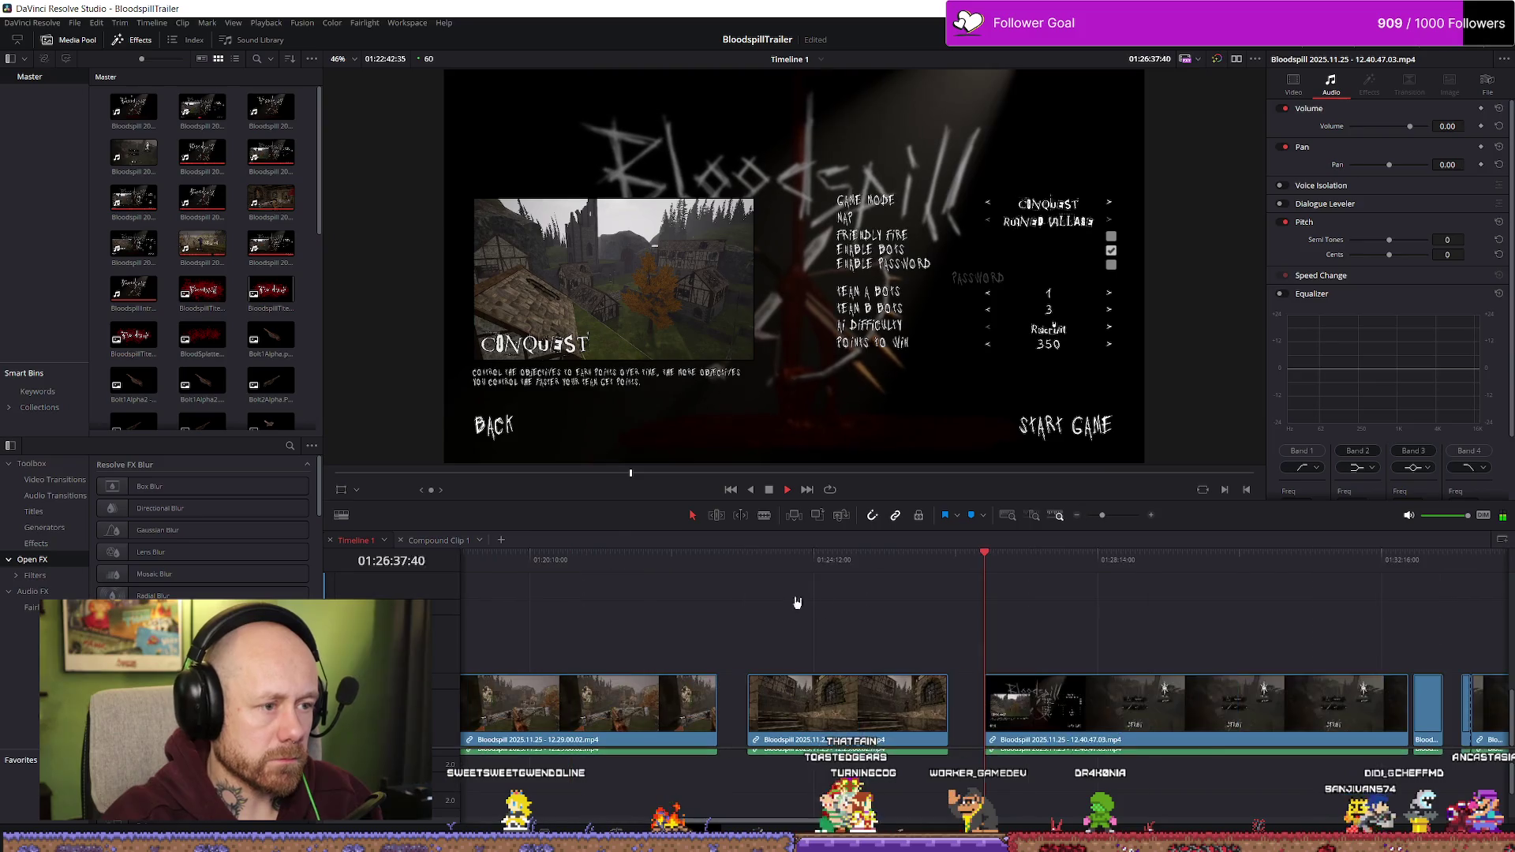
click(1132, 570)
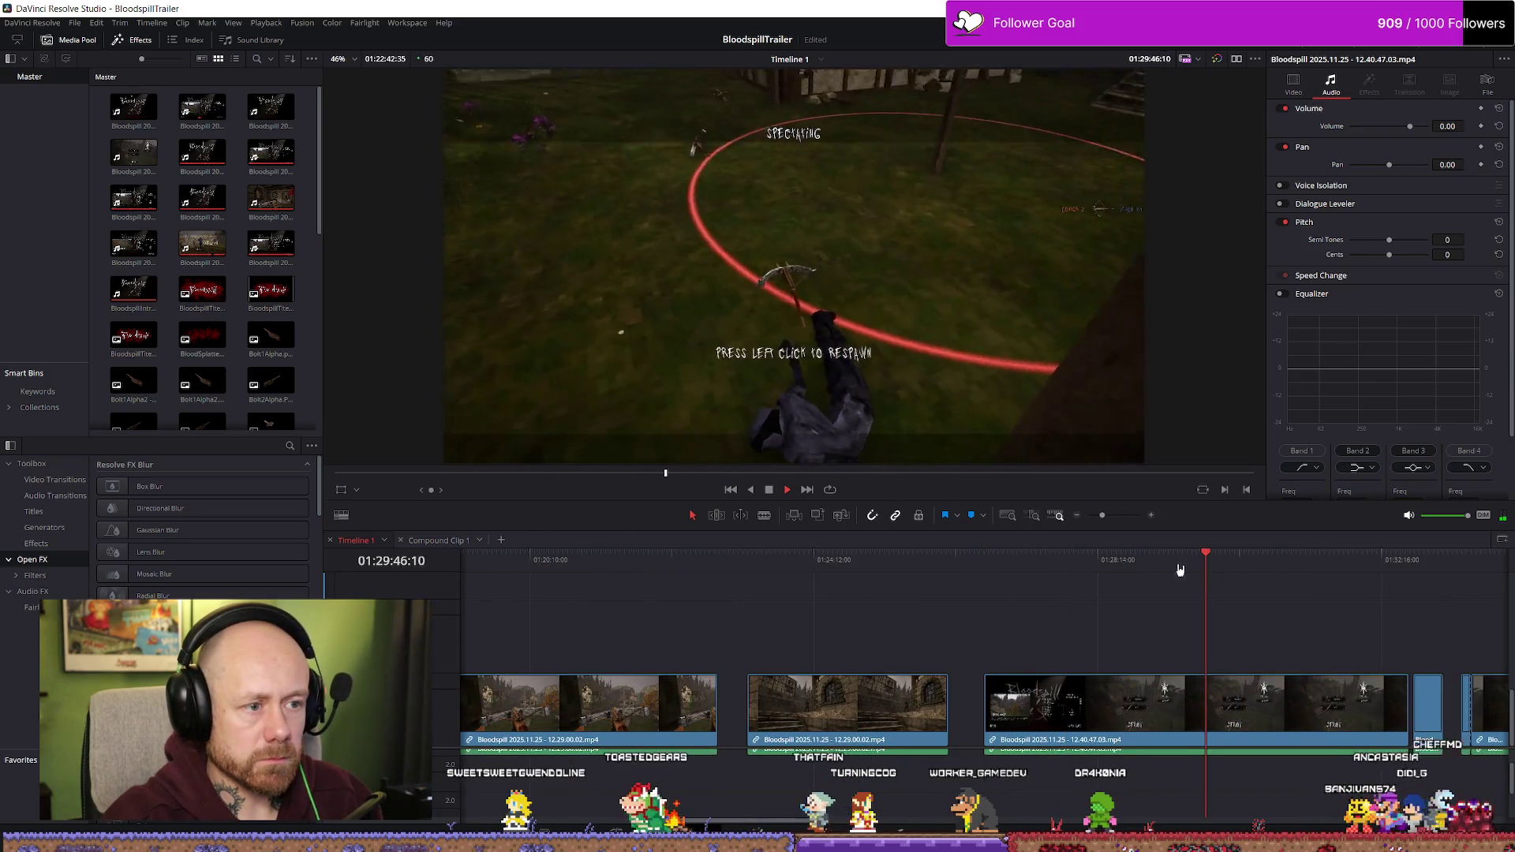
mouse_move(1180, 569)
mouse_down()
mouse_move(1089, 565)
mouse_move(1370, 557)
mouse_up()
key(ctrl+minus)
key(ctrl+equal)
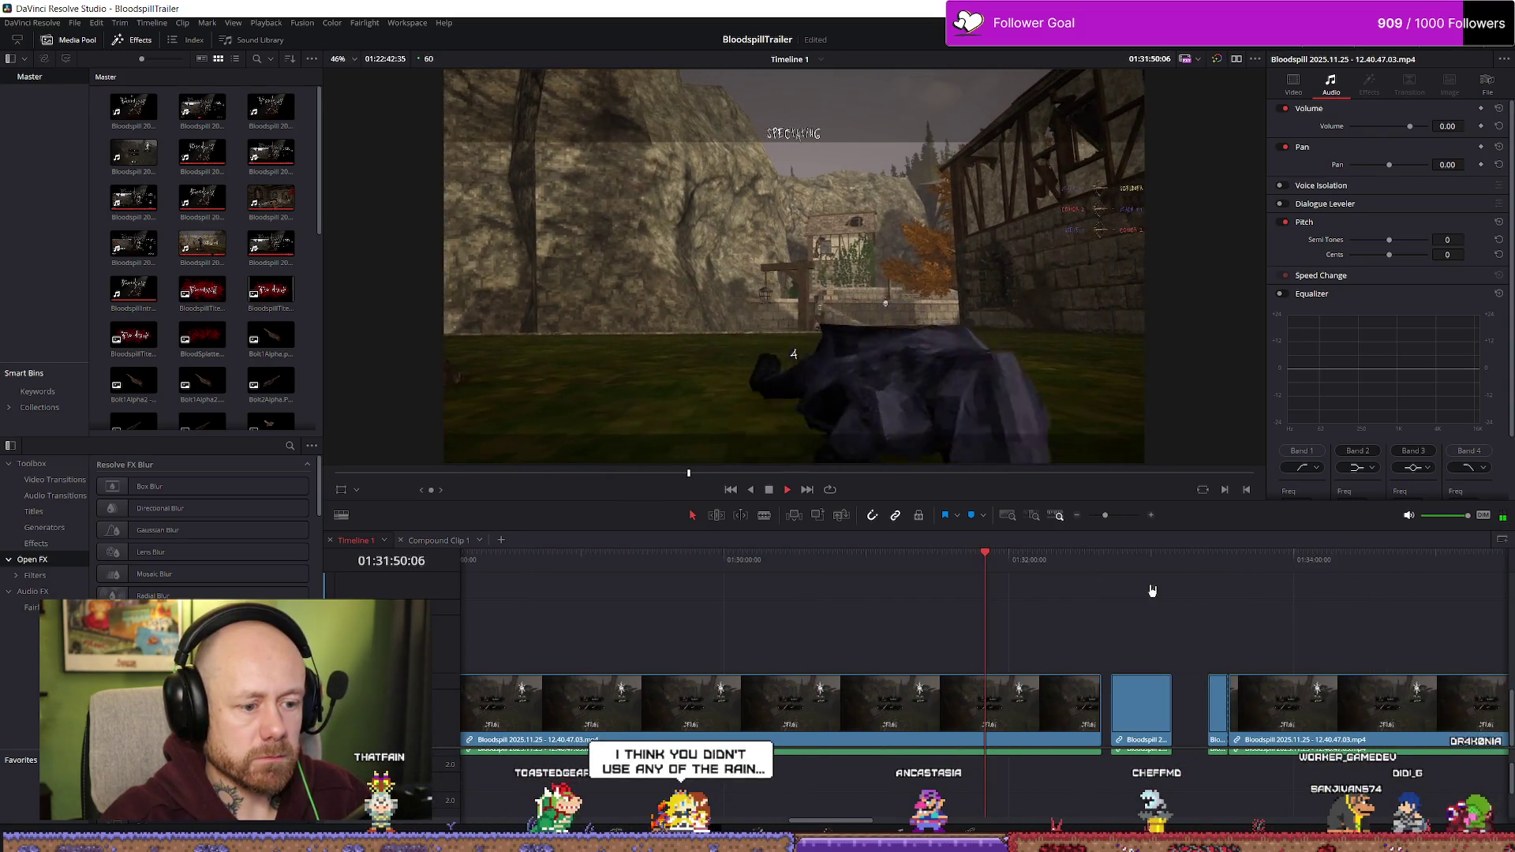
click(1113, 562)
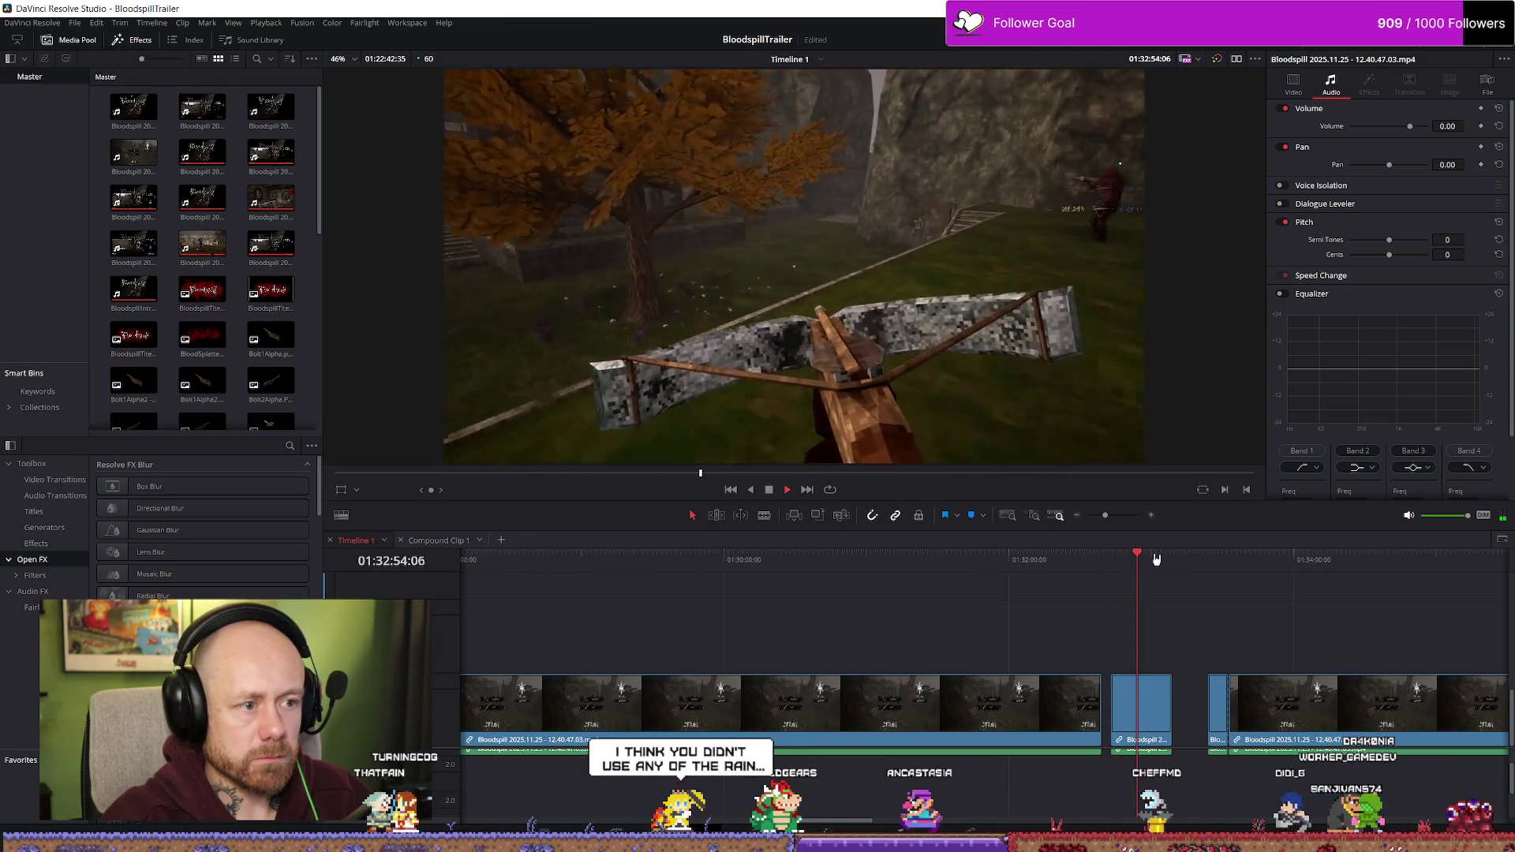
drag(1156, 559, 1166, 560)
click(1209, 560)
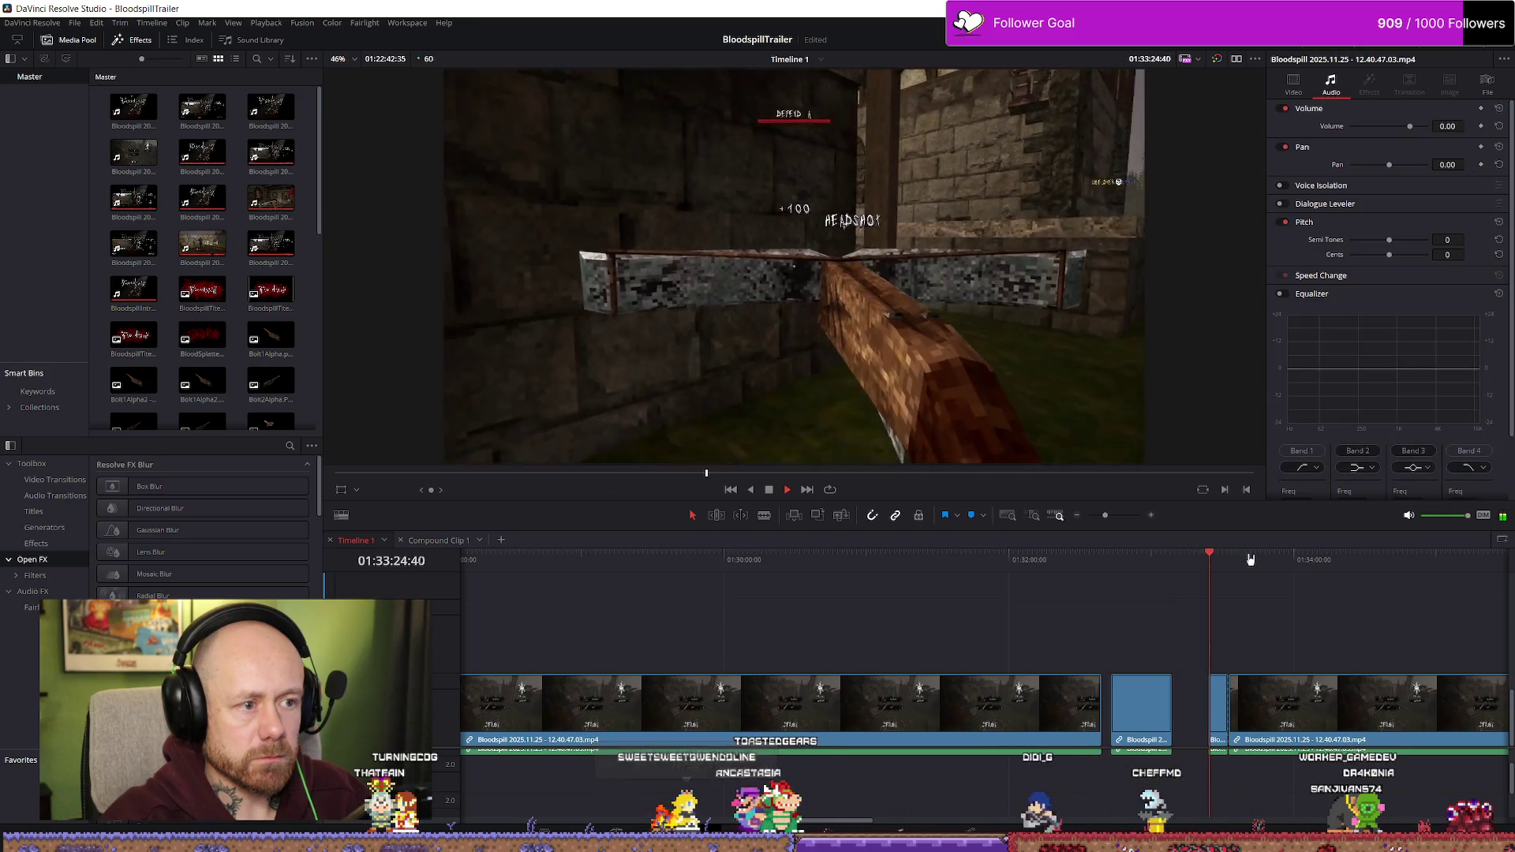
drag(1238, 556, 1261, 563)
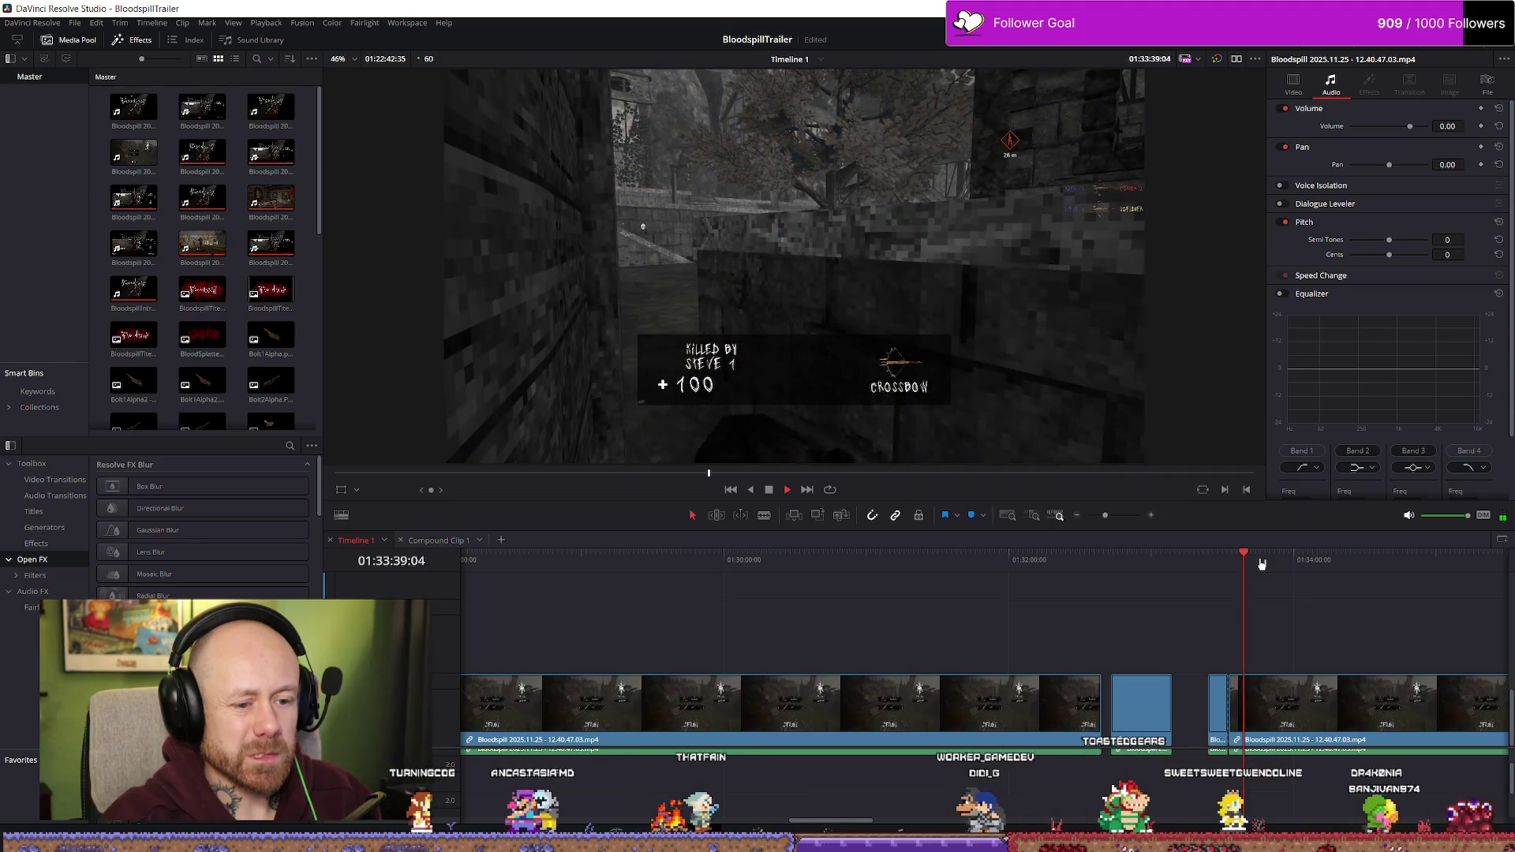
scroll(1262, 584, up, 2)
click(996, 560)
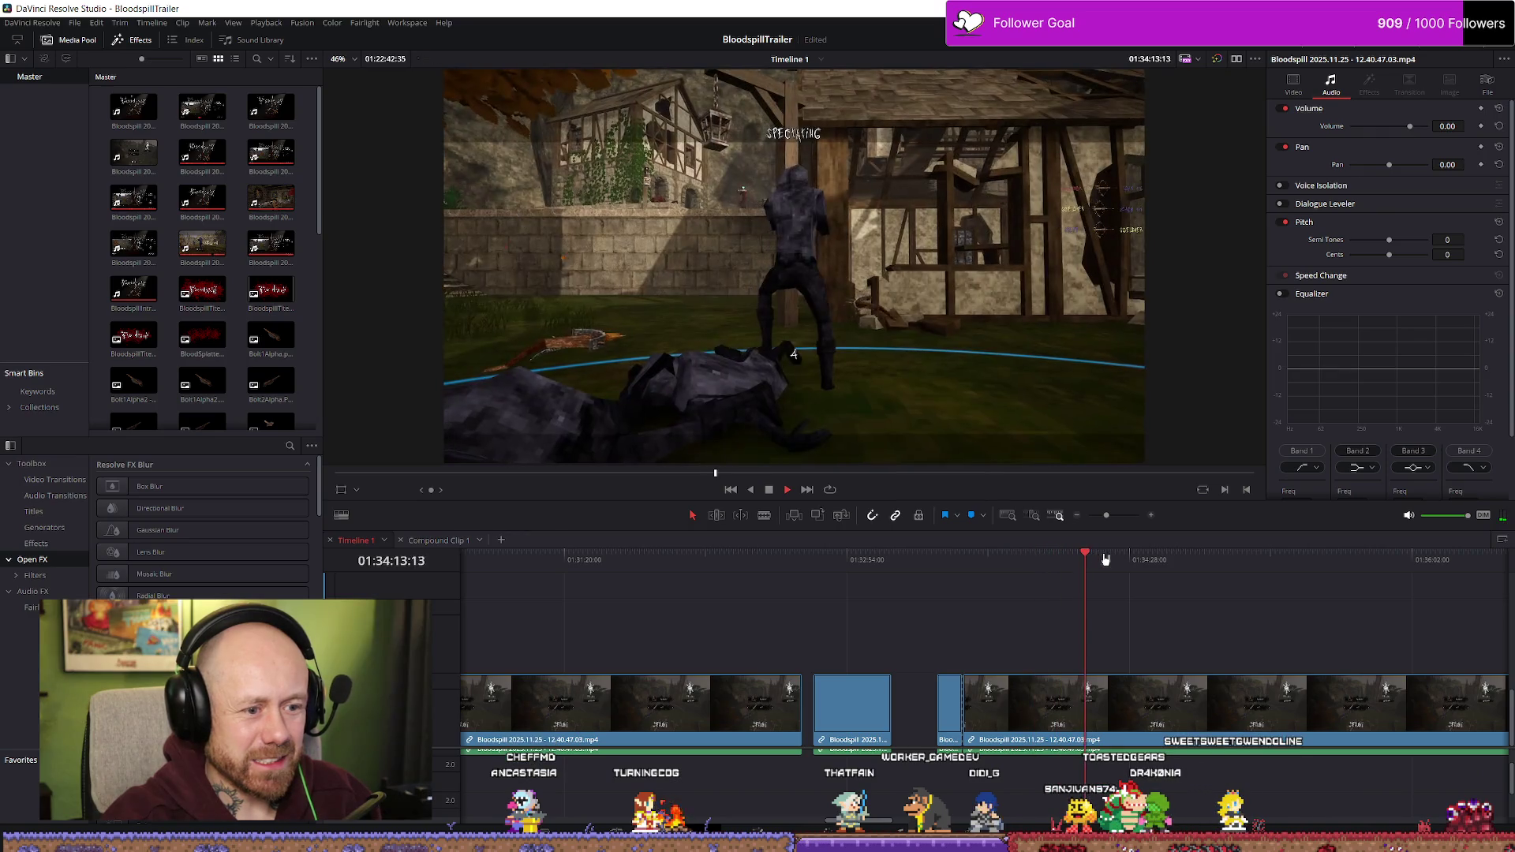
scroll(1128, 562, right, 5)
click(1017, 559)
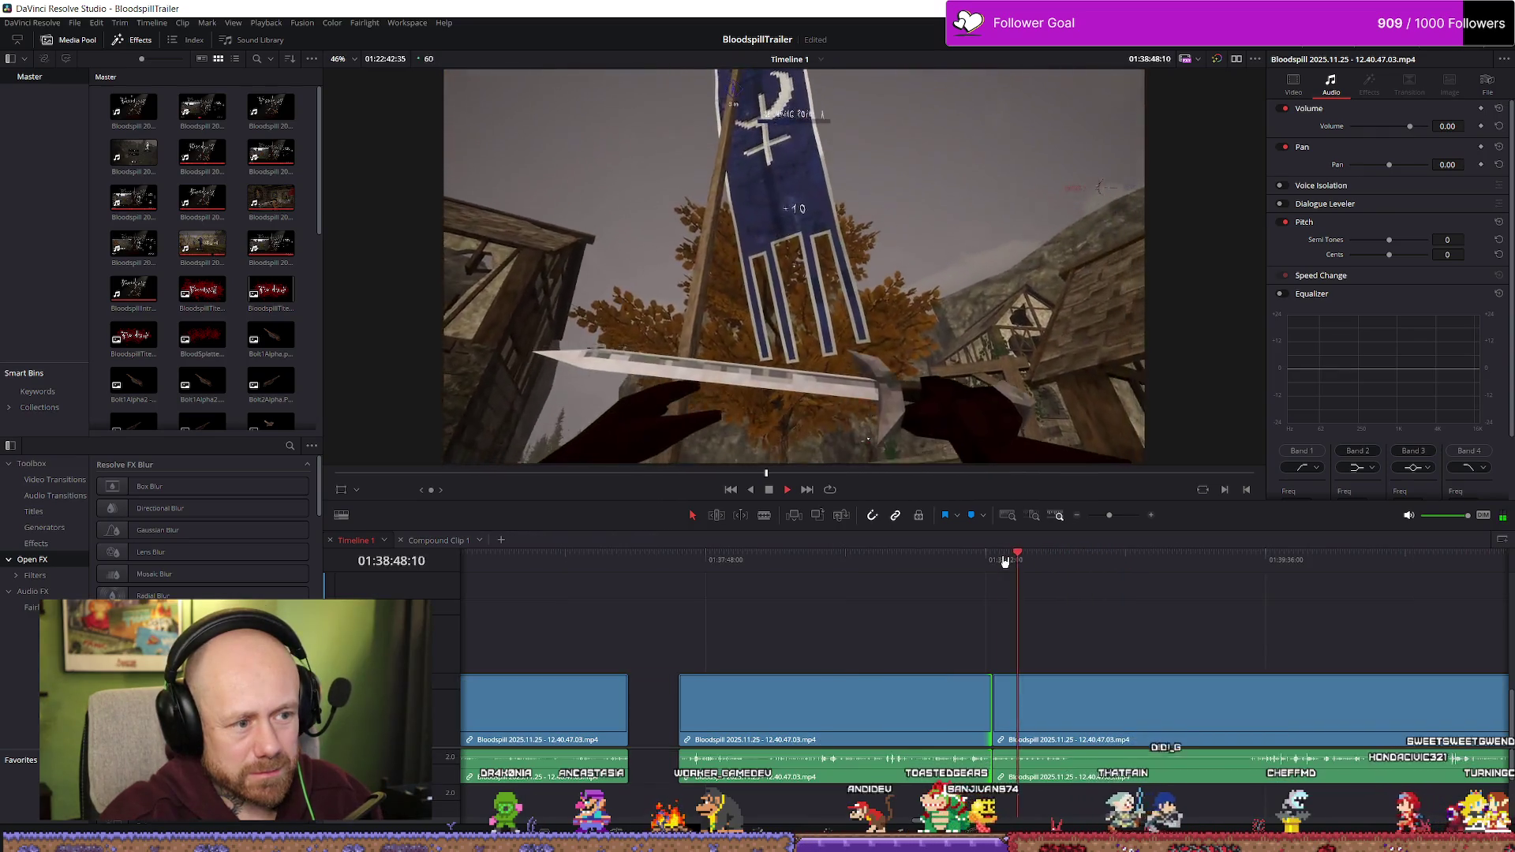
drag(1126, 565, 1268, 561)
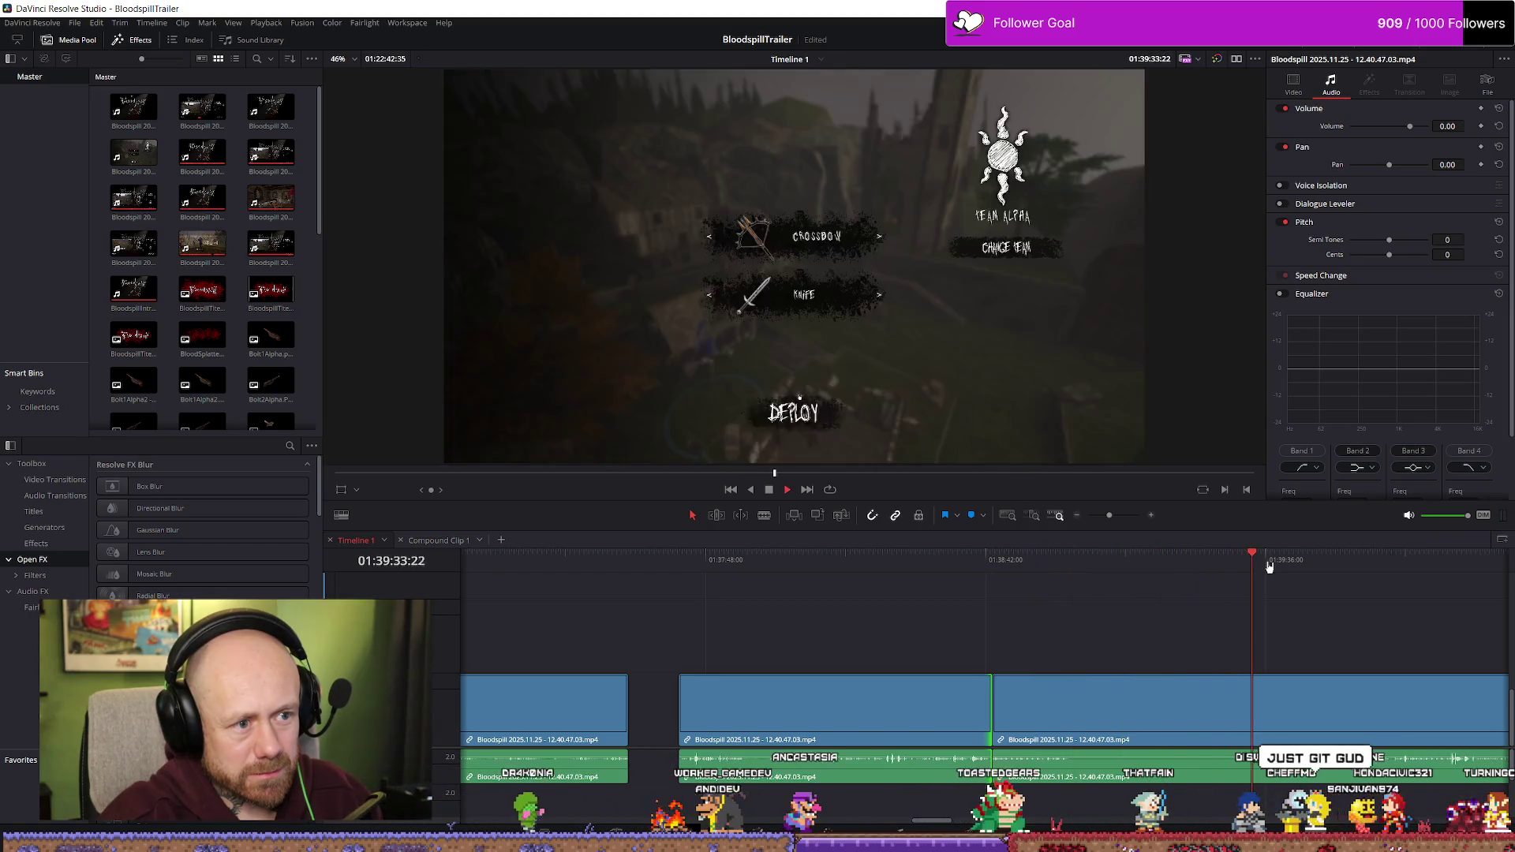
key(space)
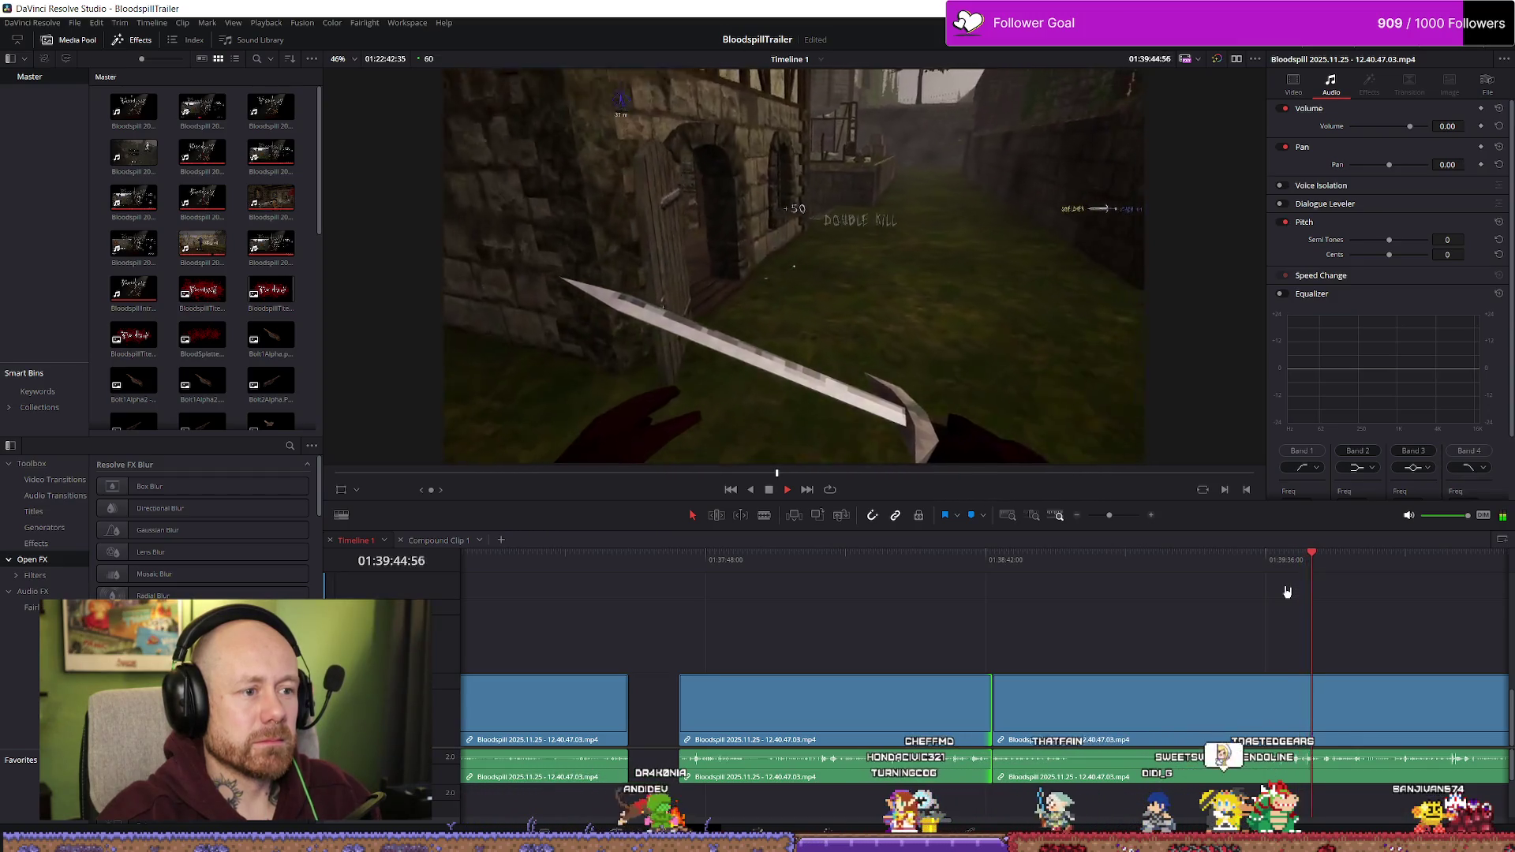
scroll(1294, 594, down, 1)
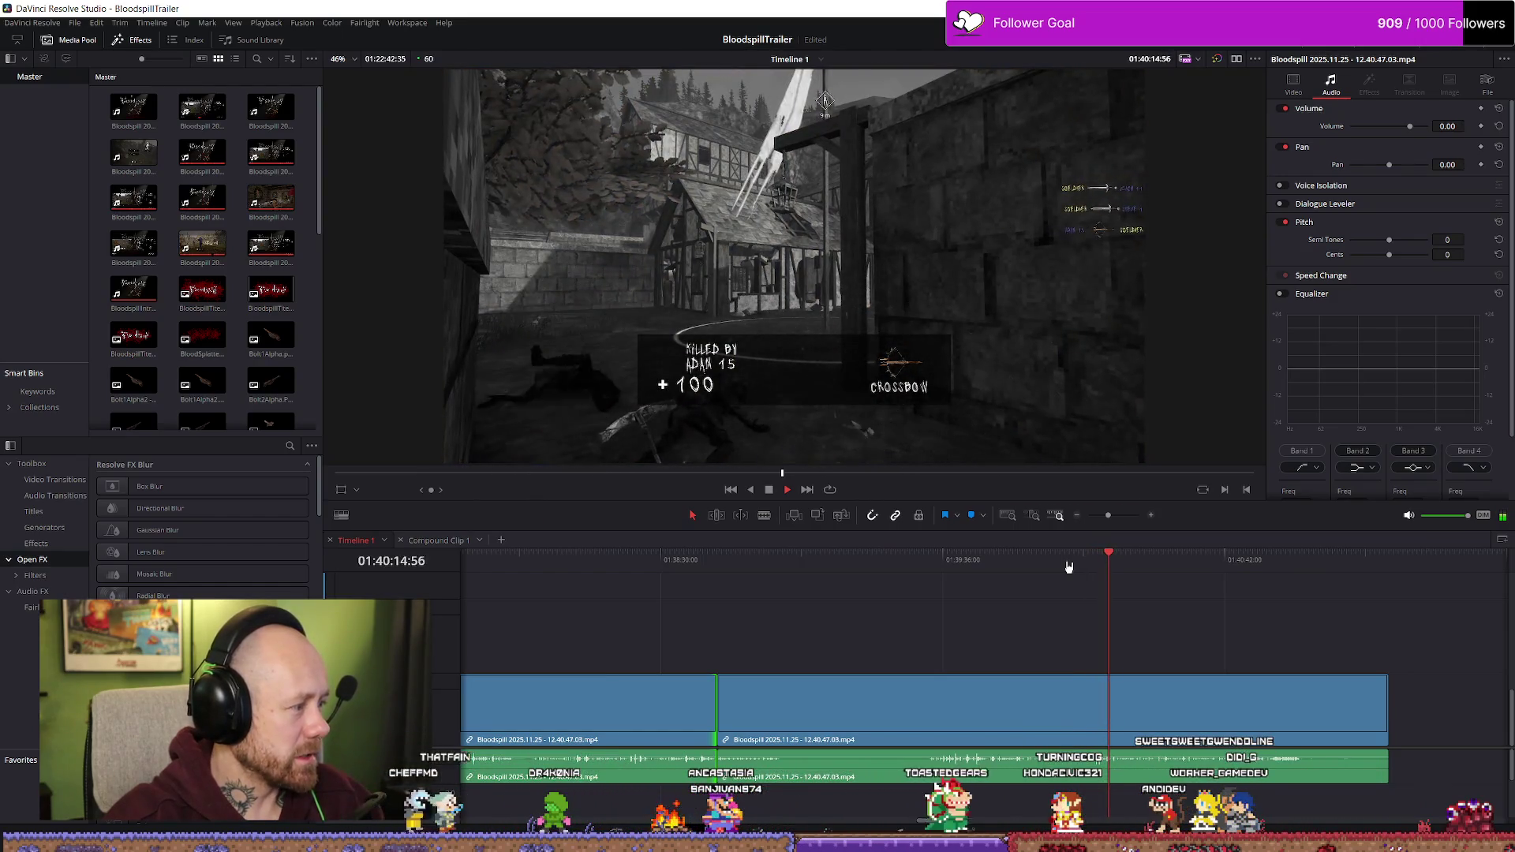
drag(1088, 560, 1121, 560)
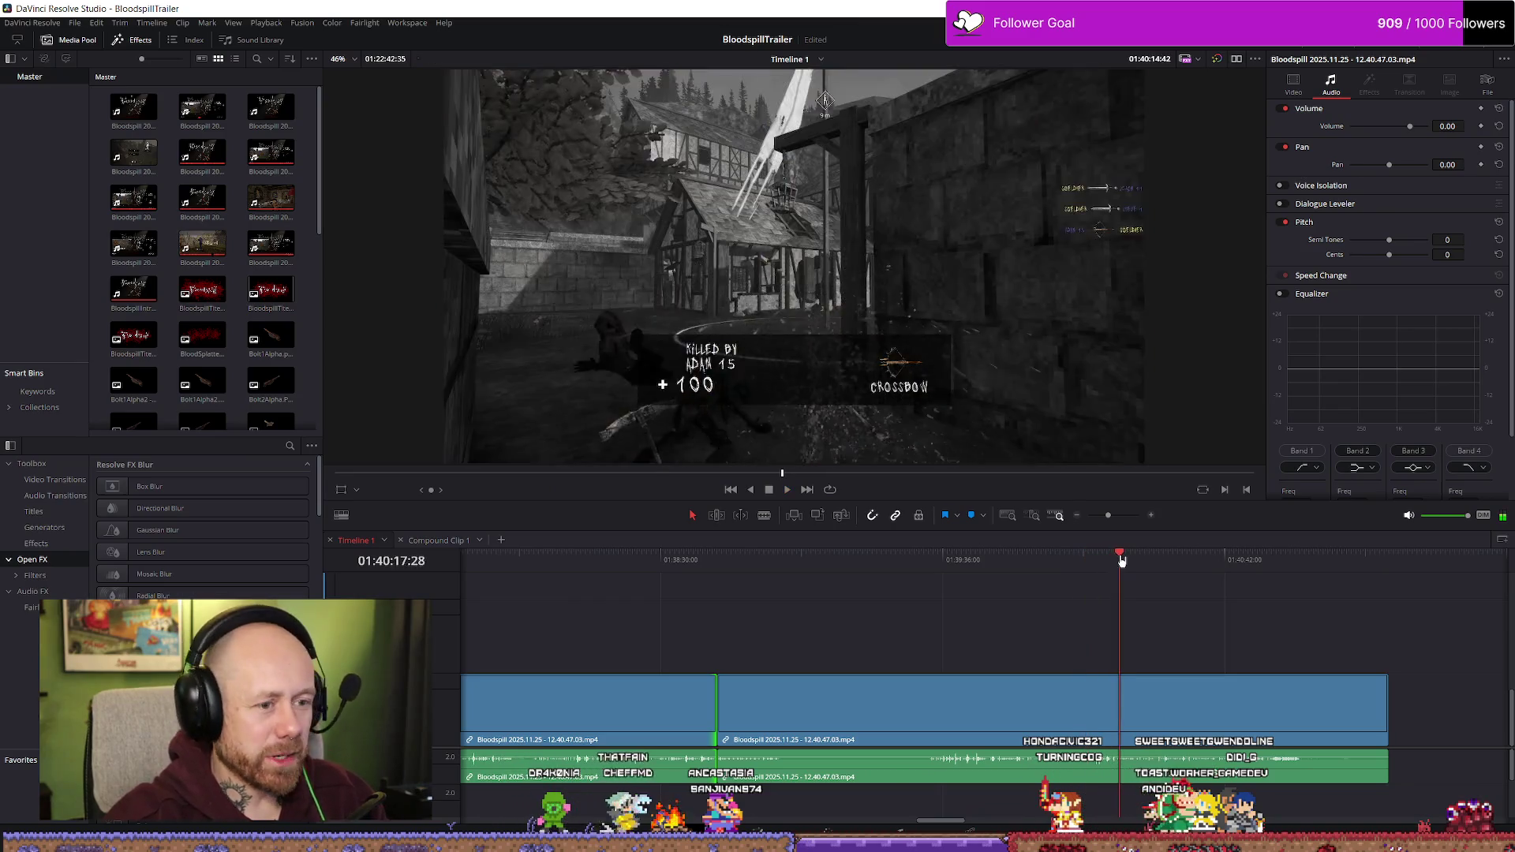
key(space)
scroll(907, 596, down, 6)
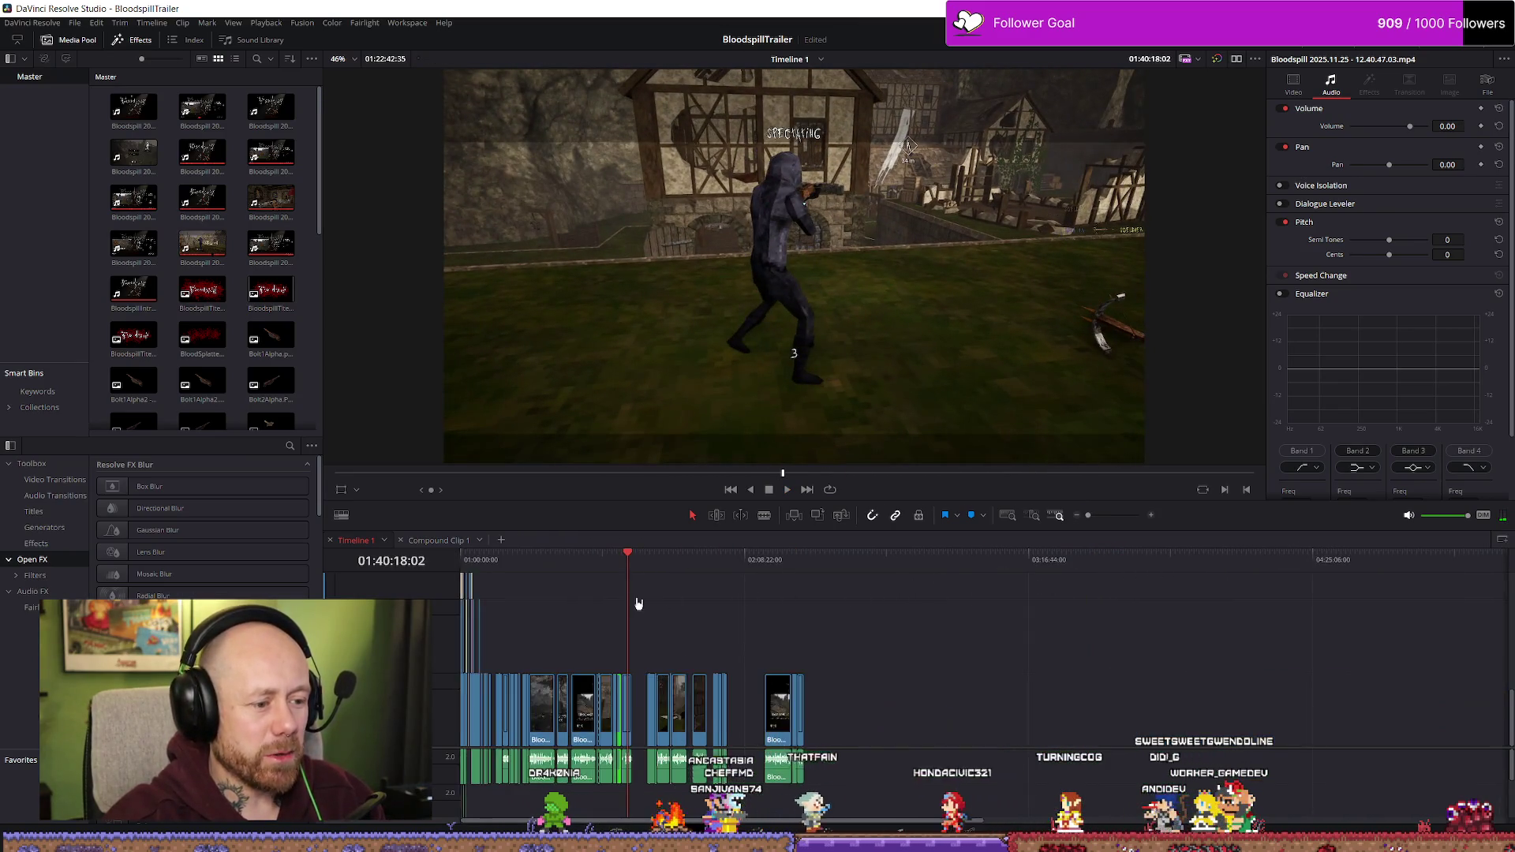
scroll(736, 587, up, 5)
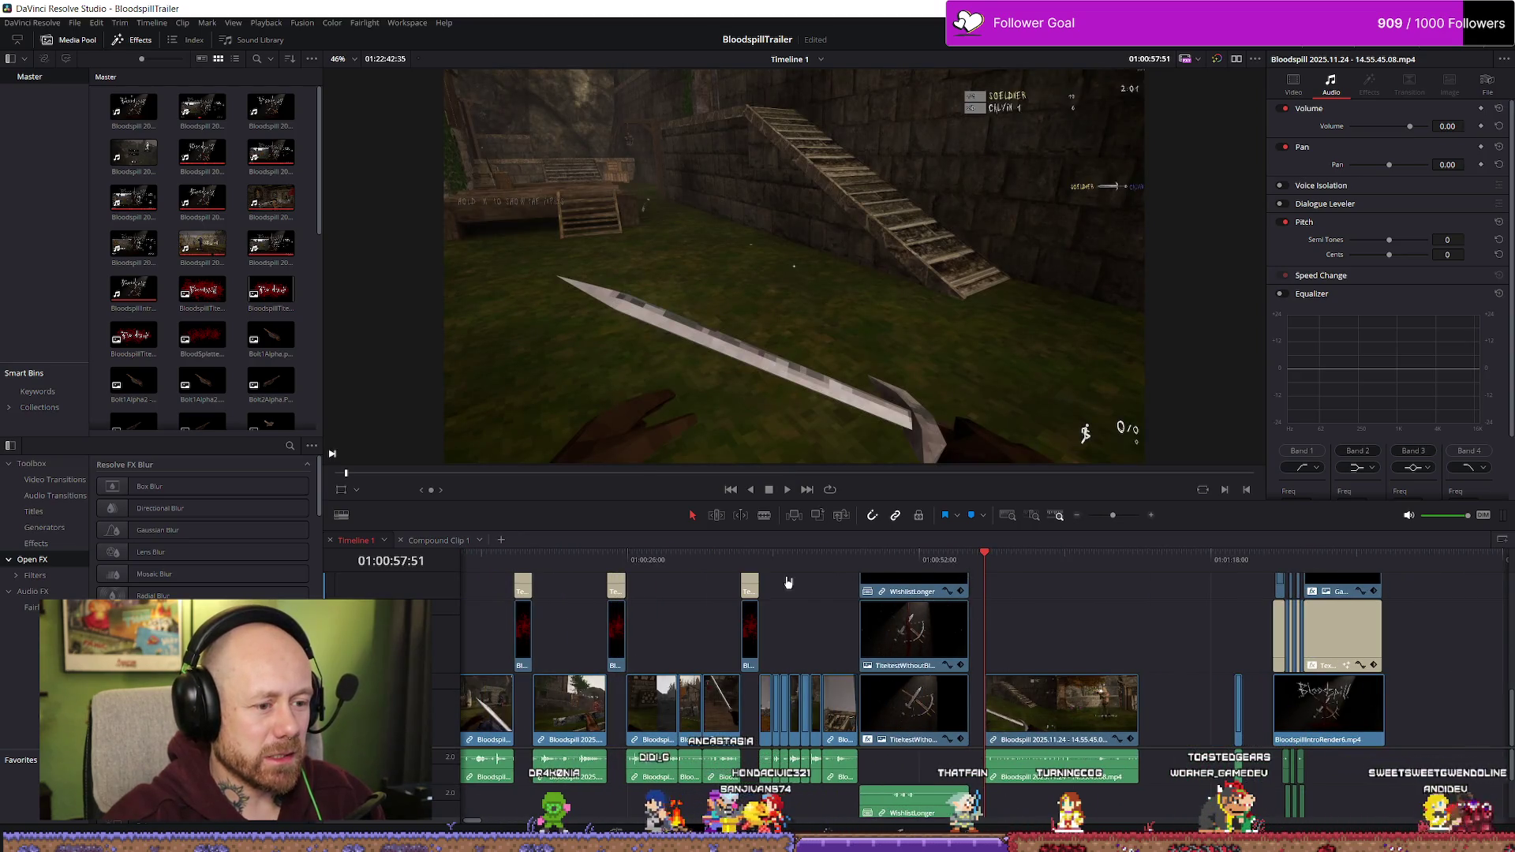
click(677, 561)
key(space)
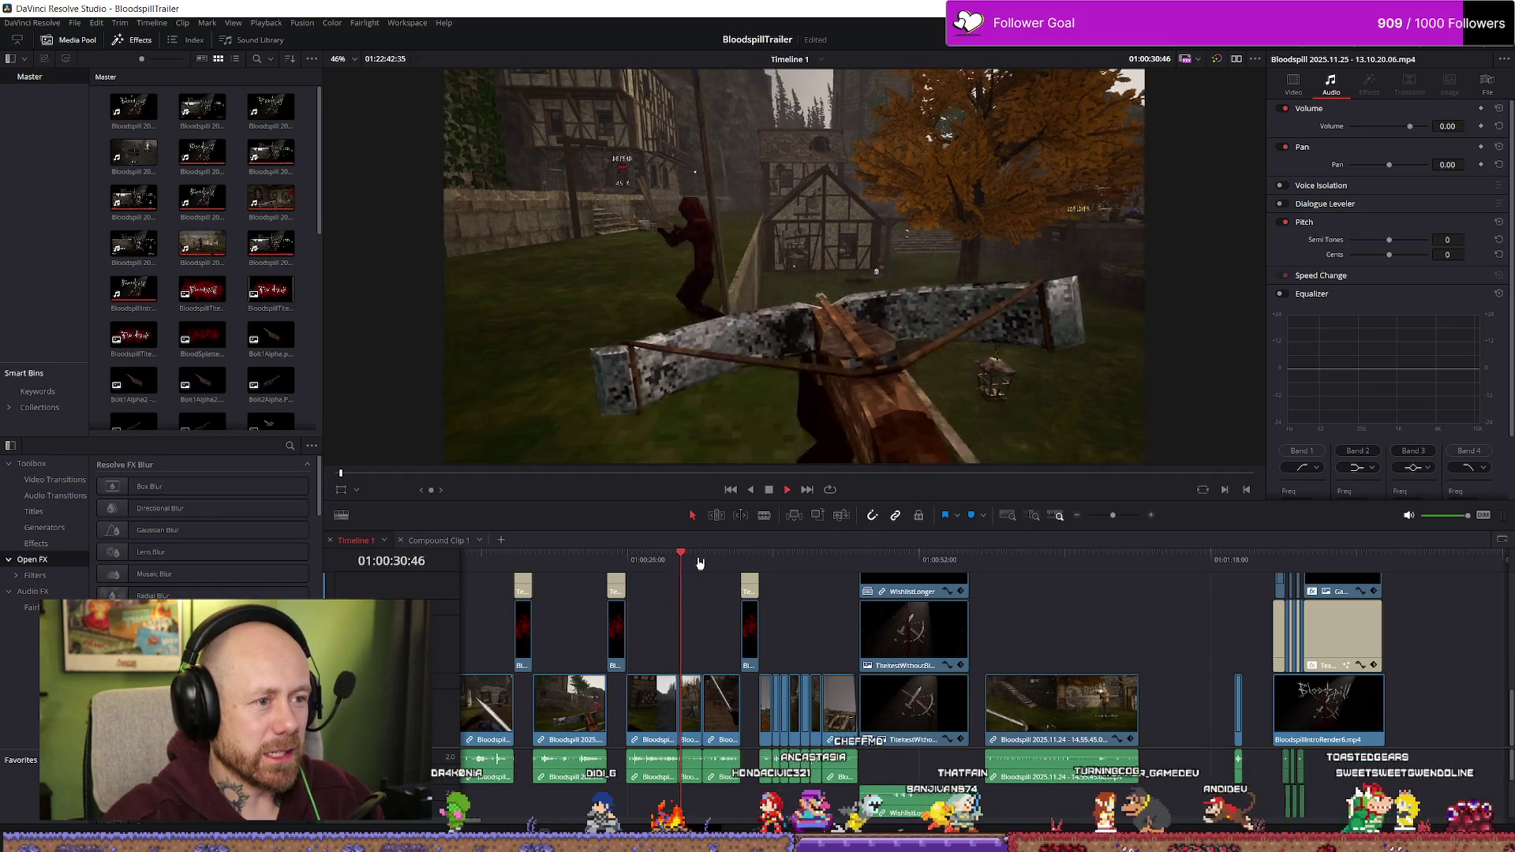
key(space)
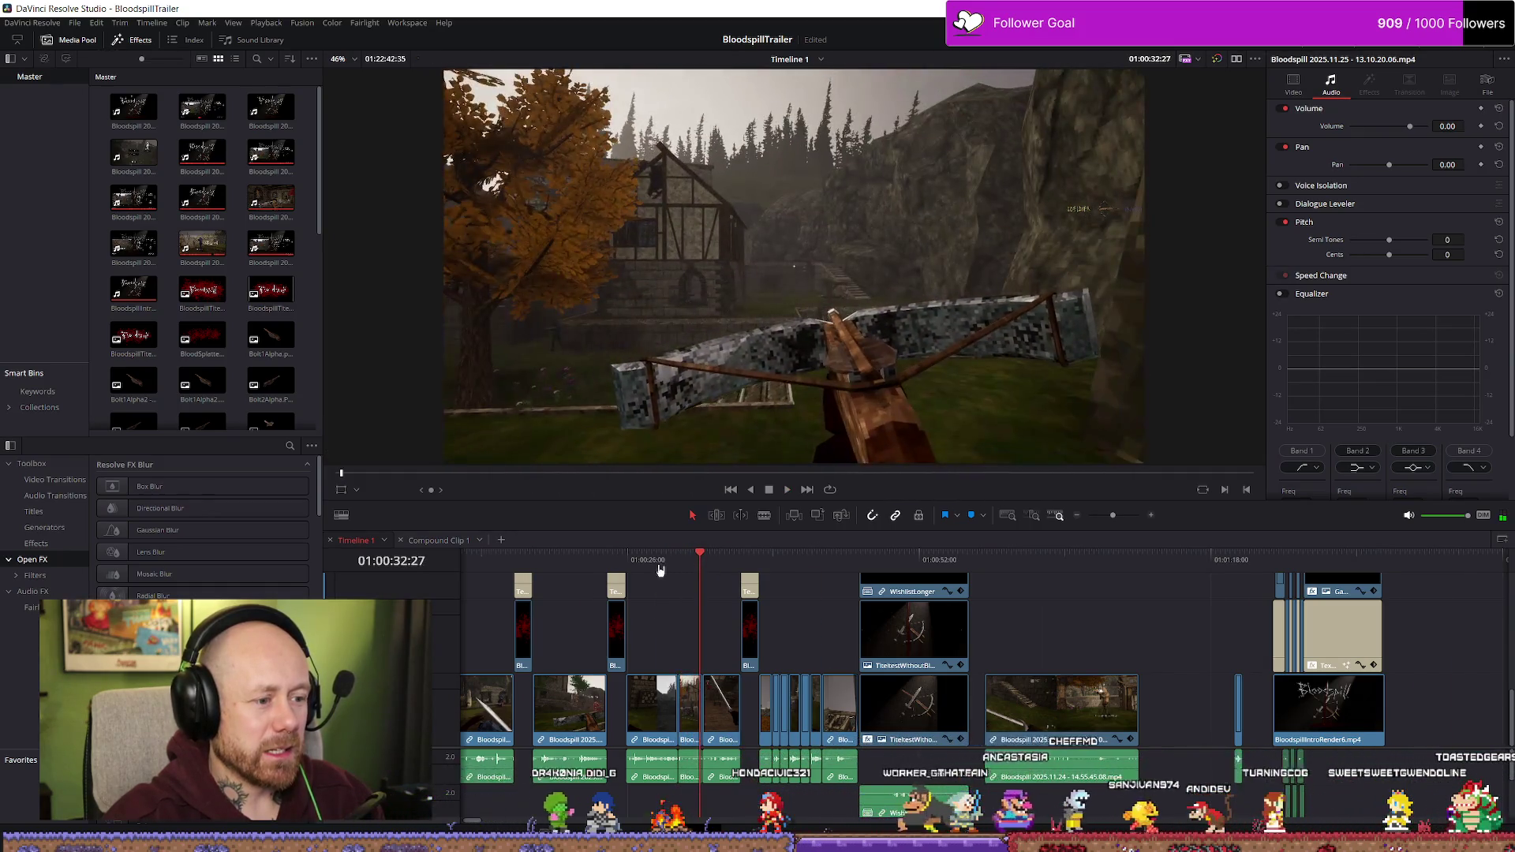
scroll(544, 568, down, 1)
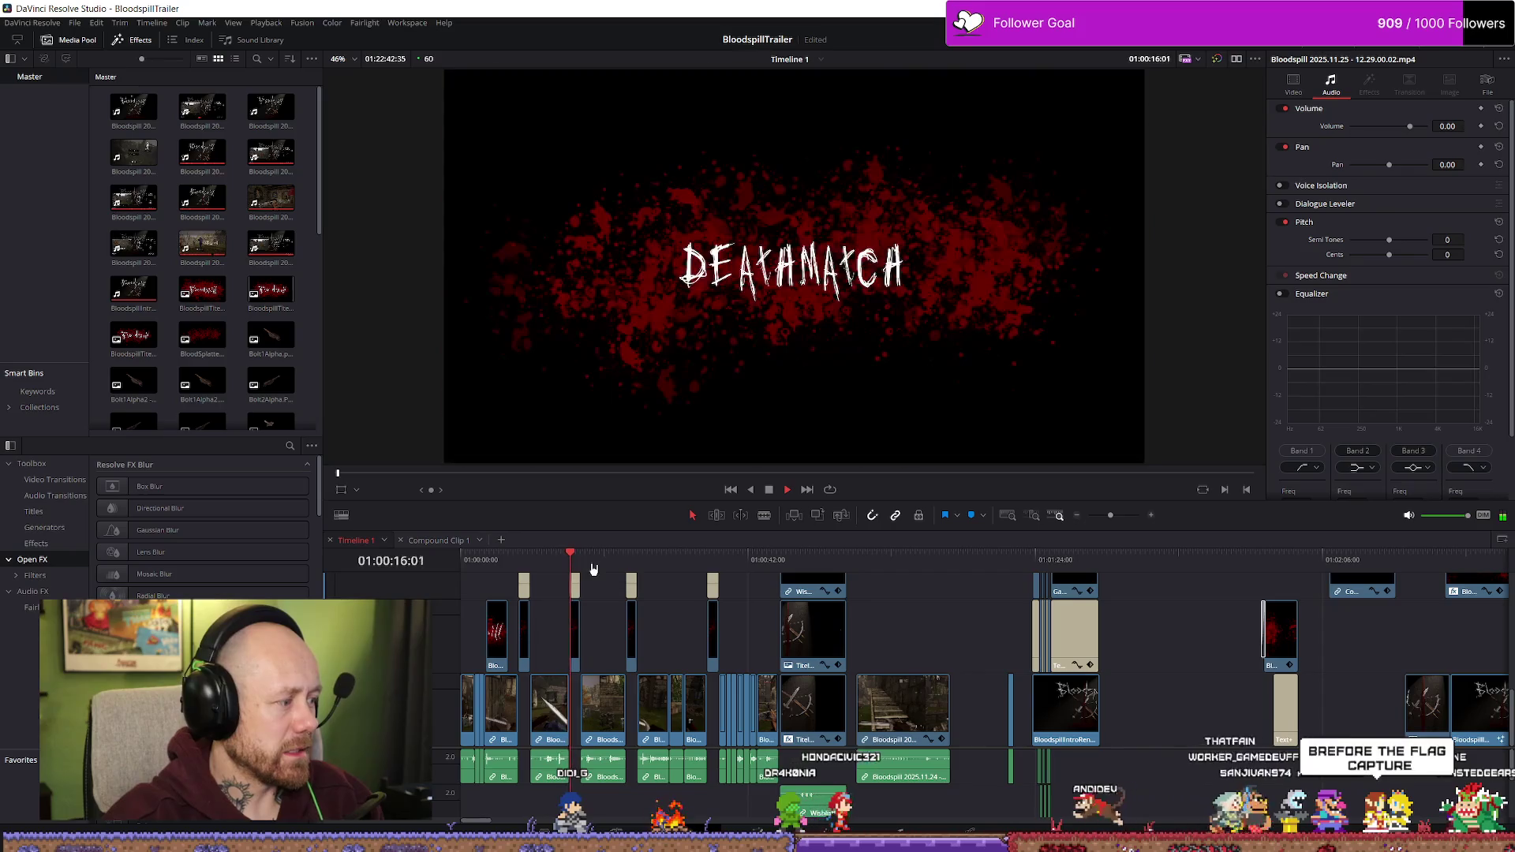
click(640, 565)
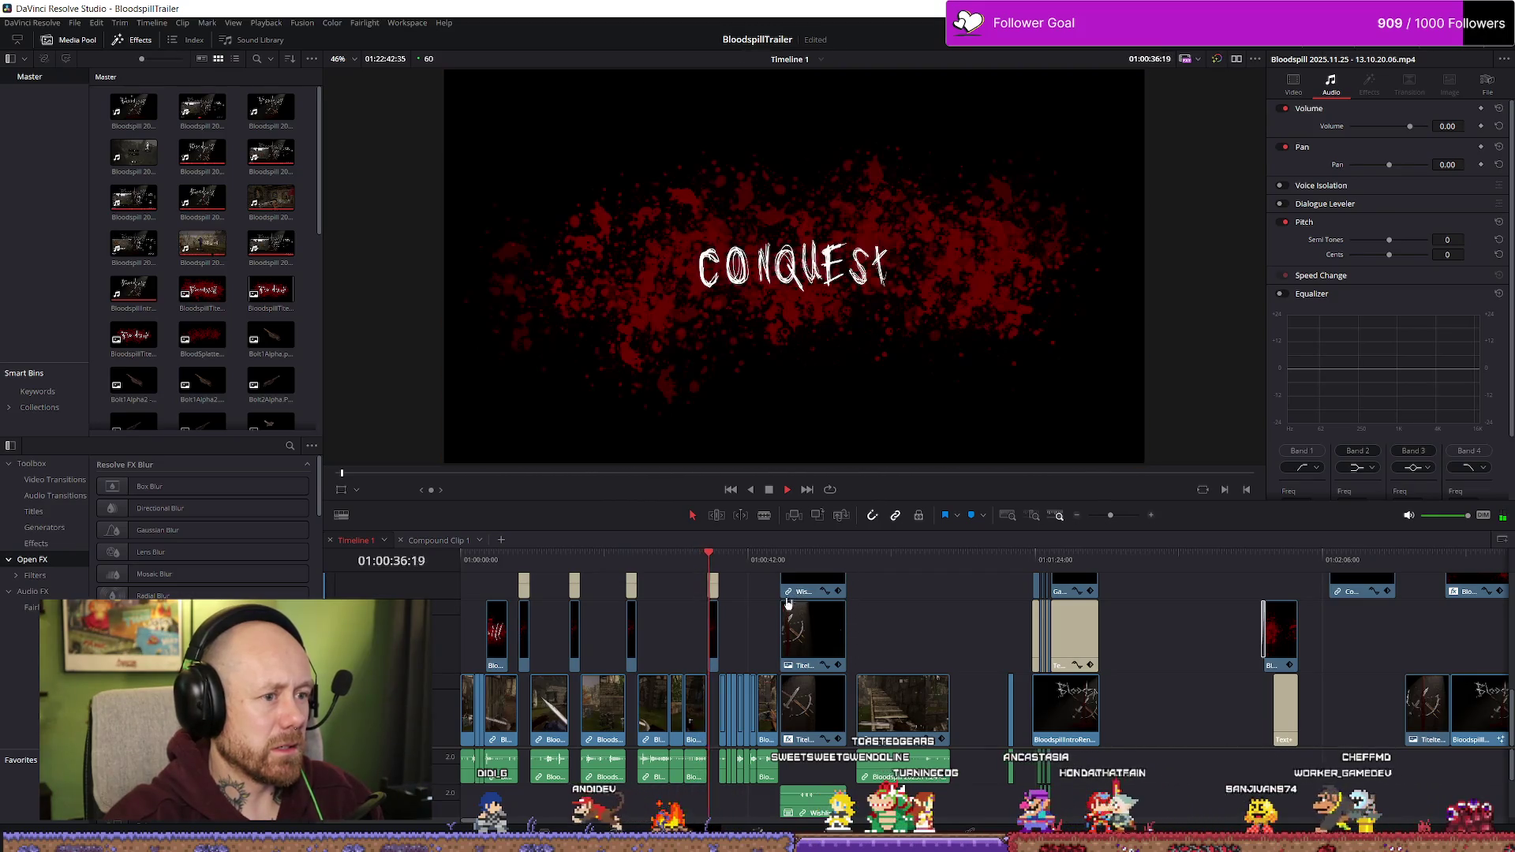
click(642, 559)
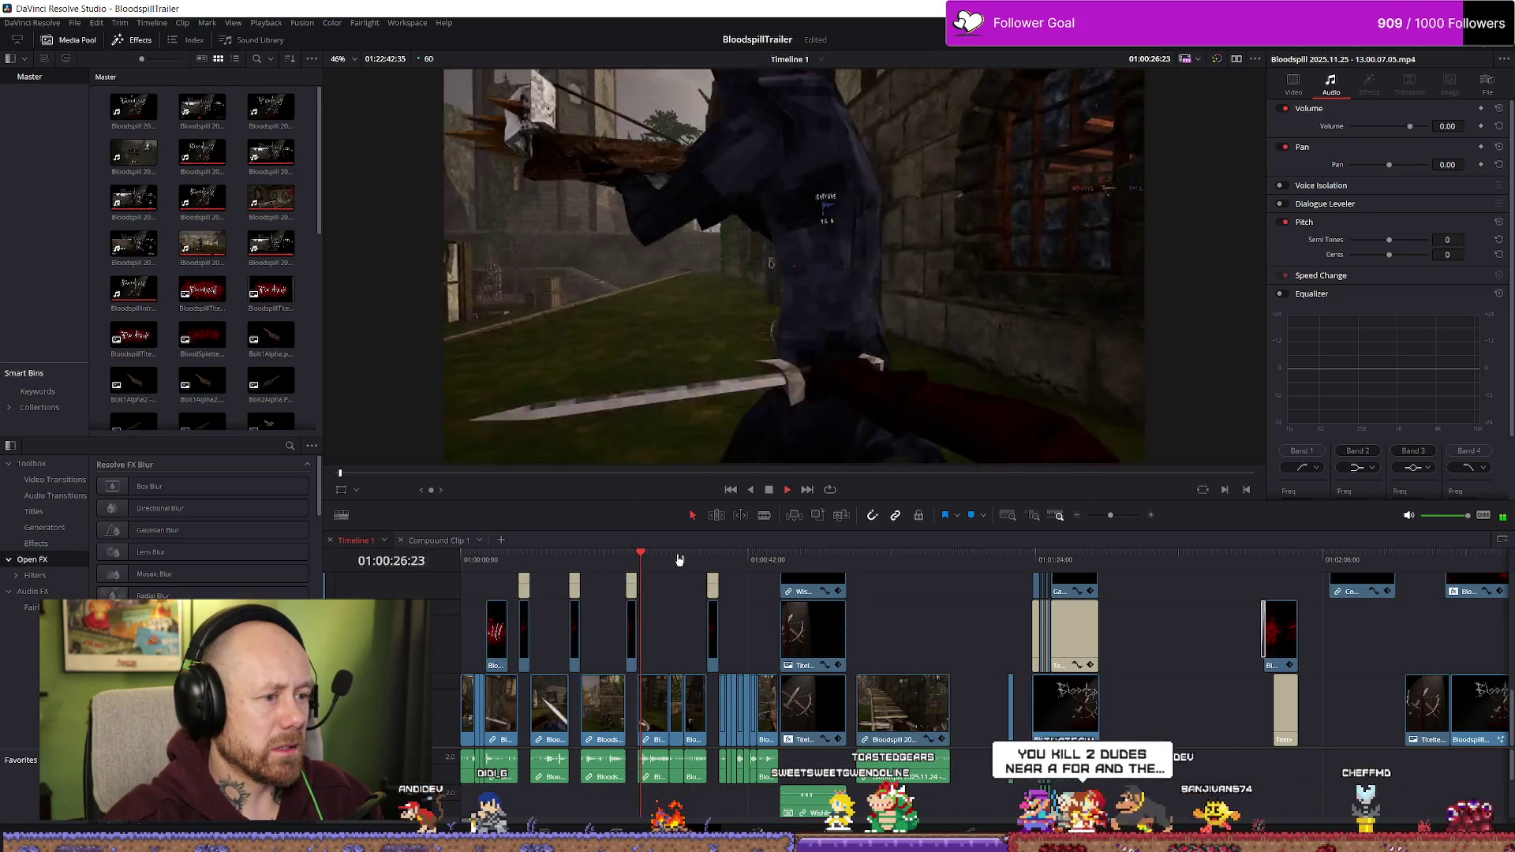
key(space)
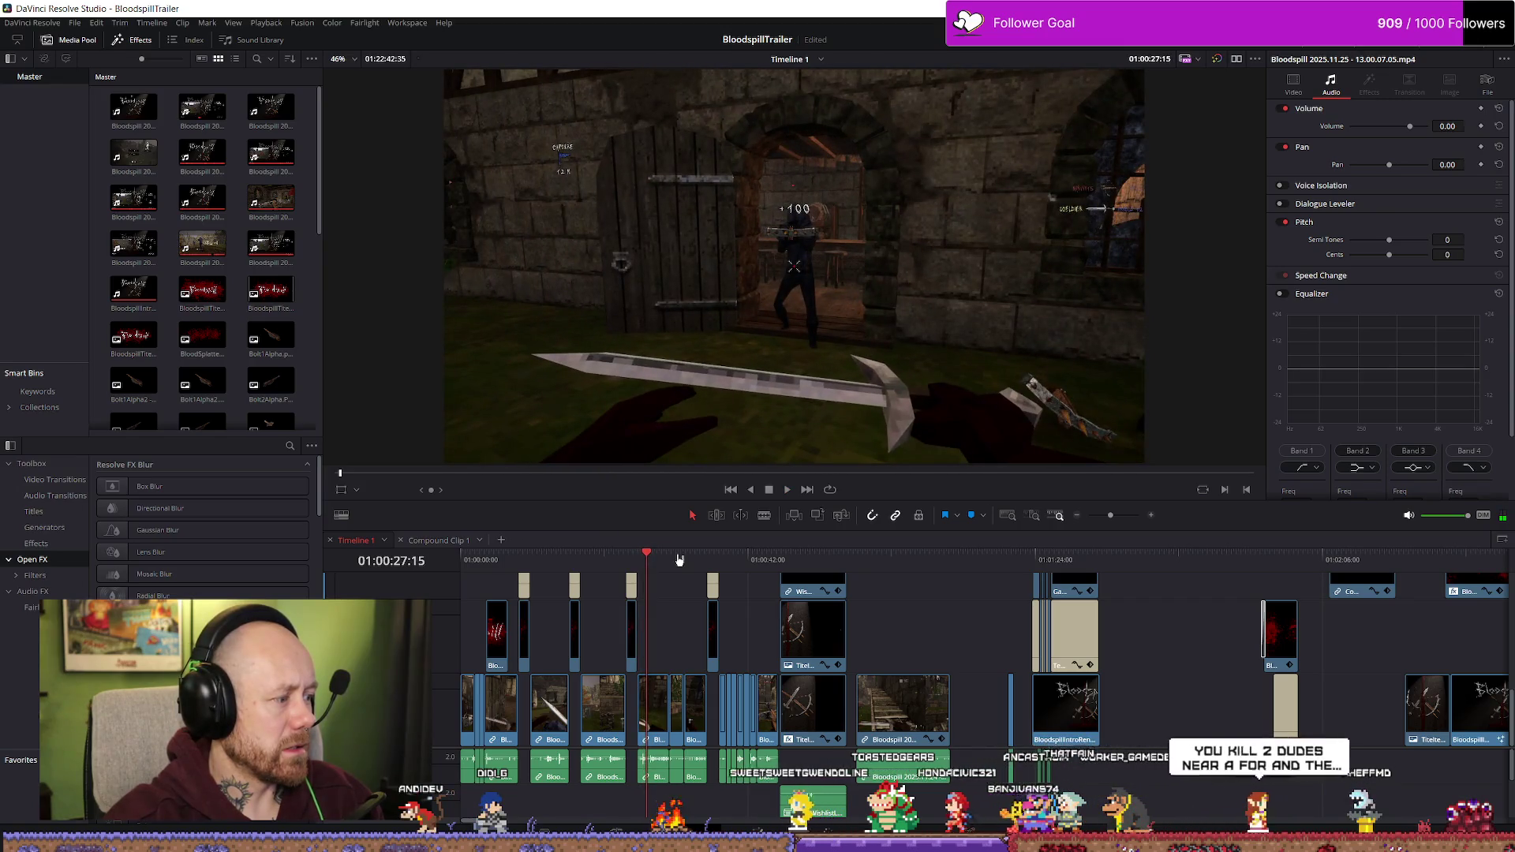
key(space)
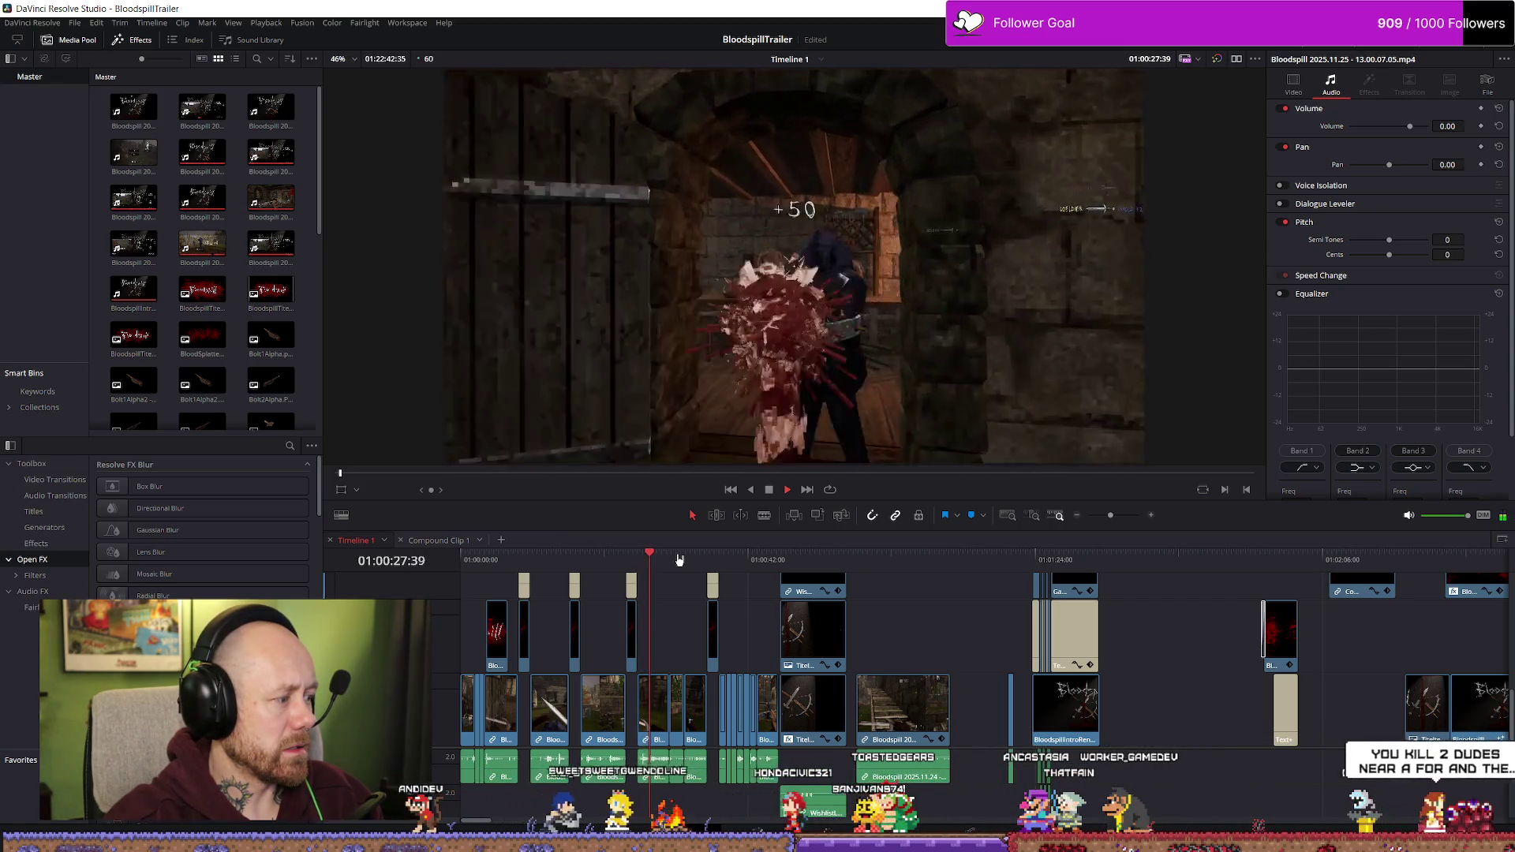
key(space)
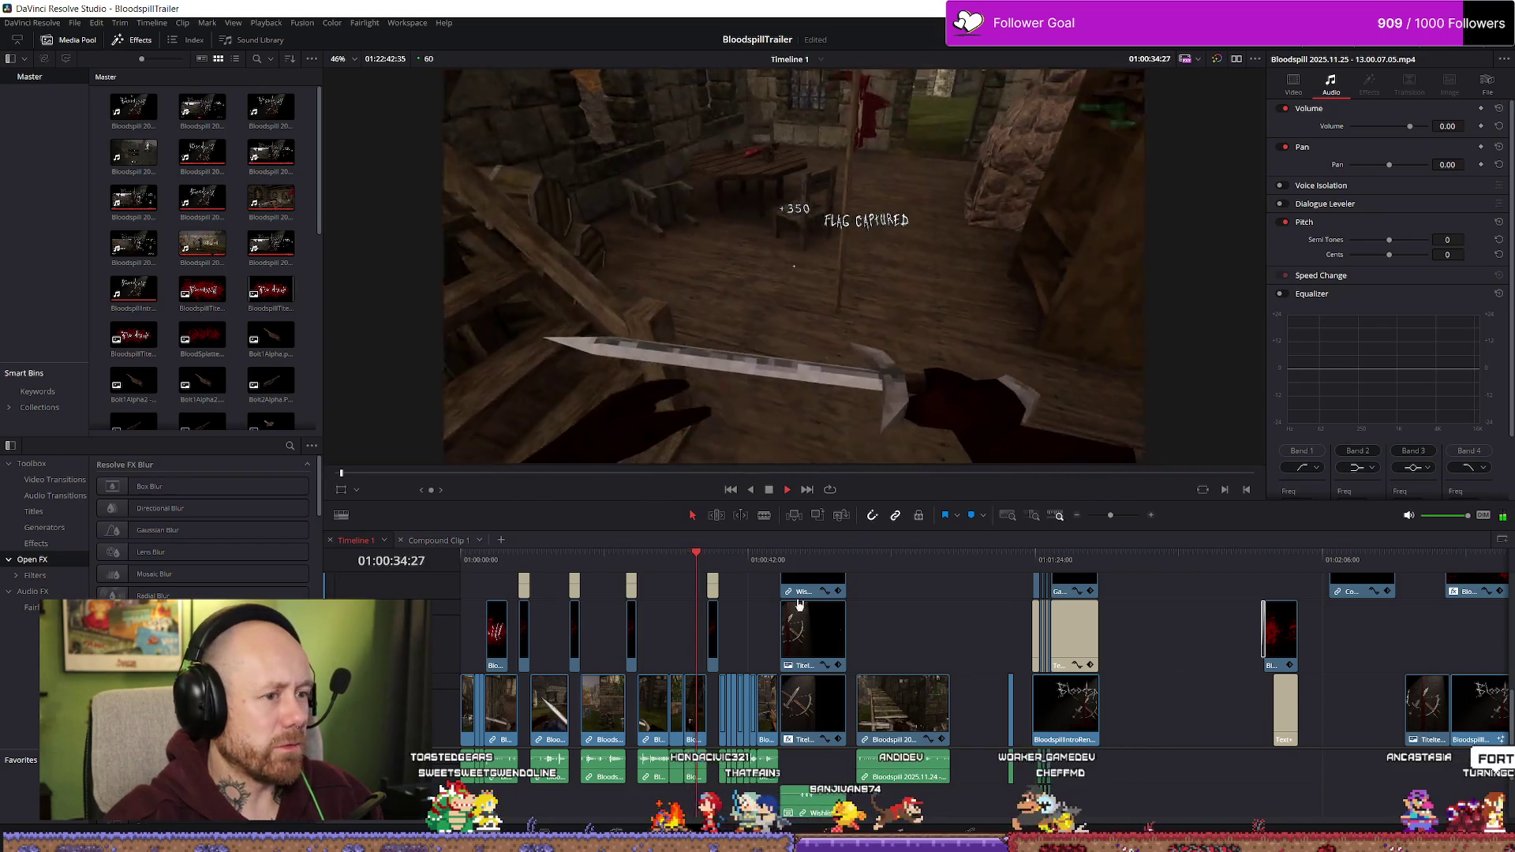
scroll(913, 638, up, 2)
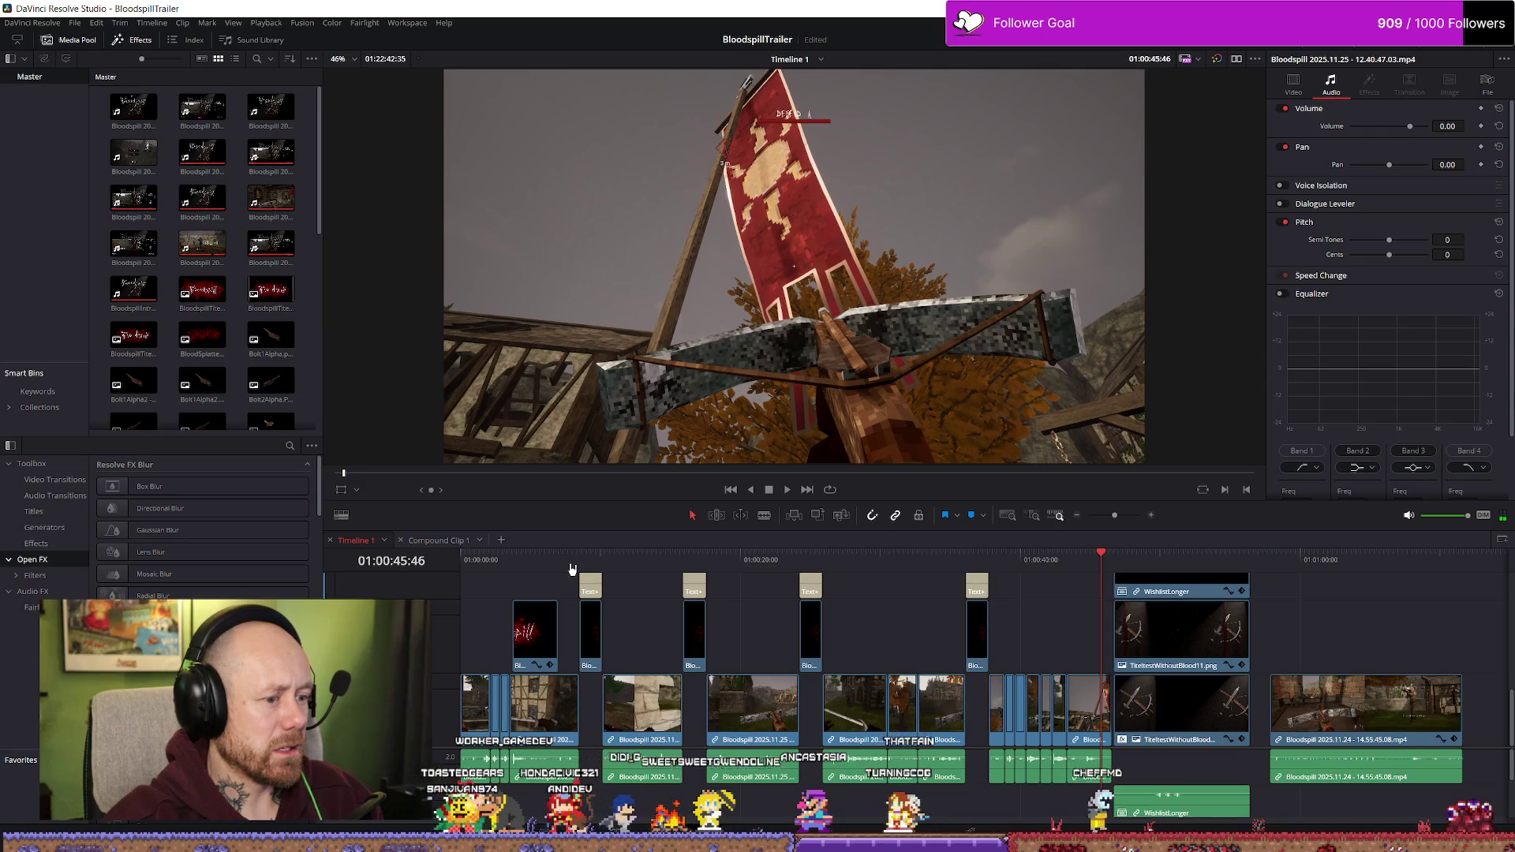
key(space)
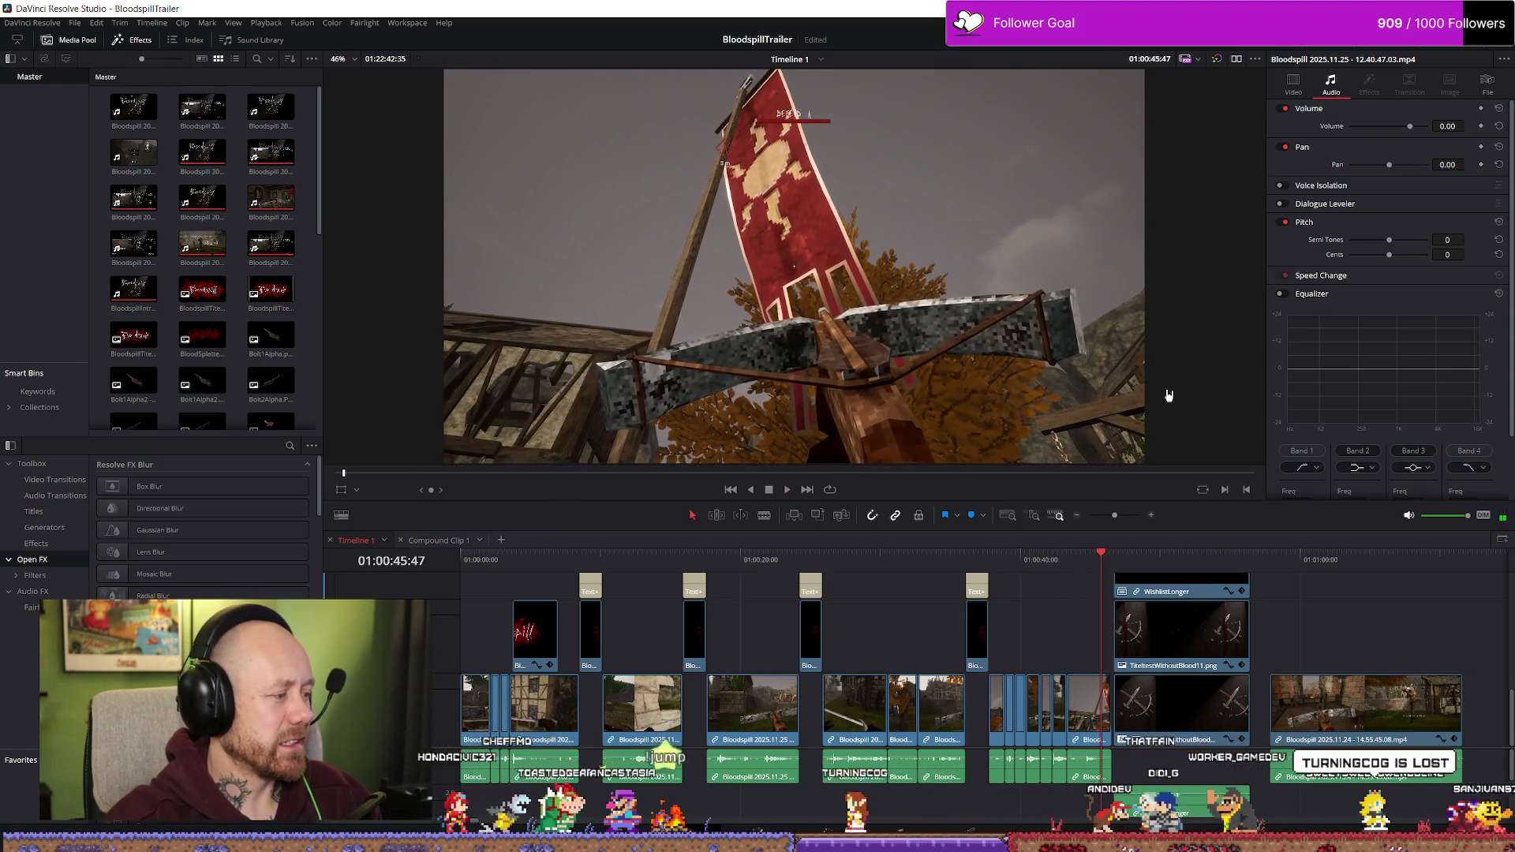
key(space)
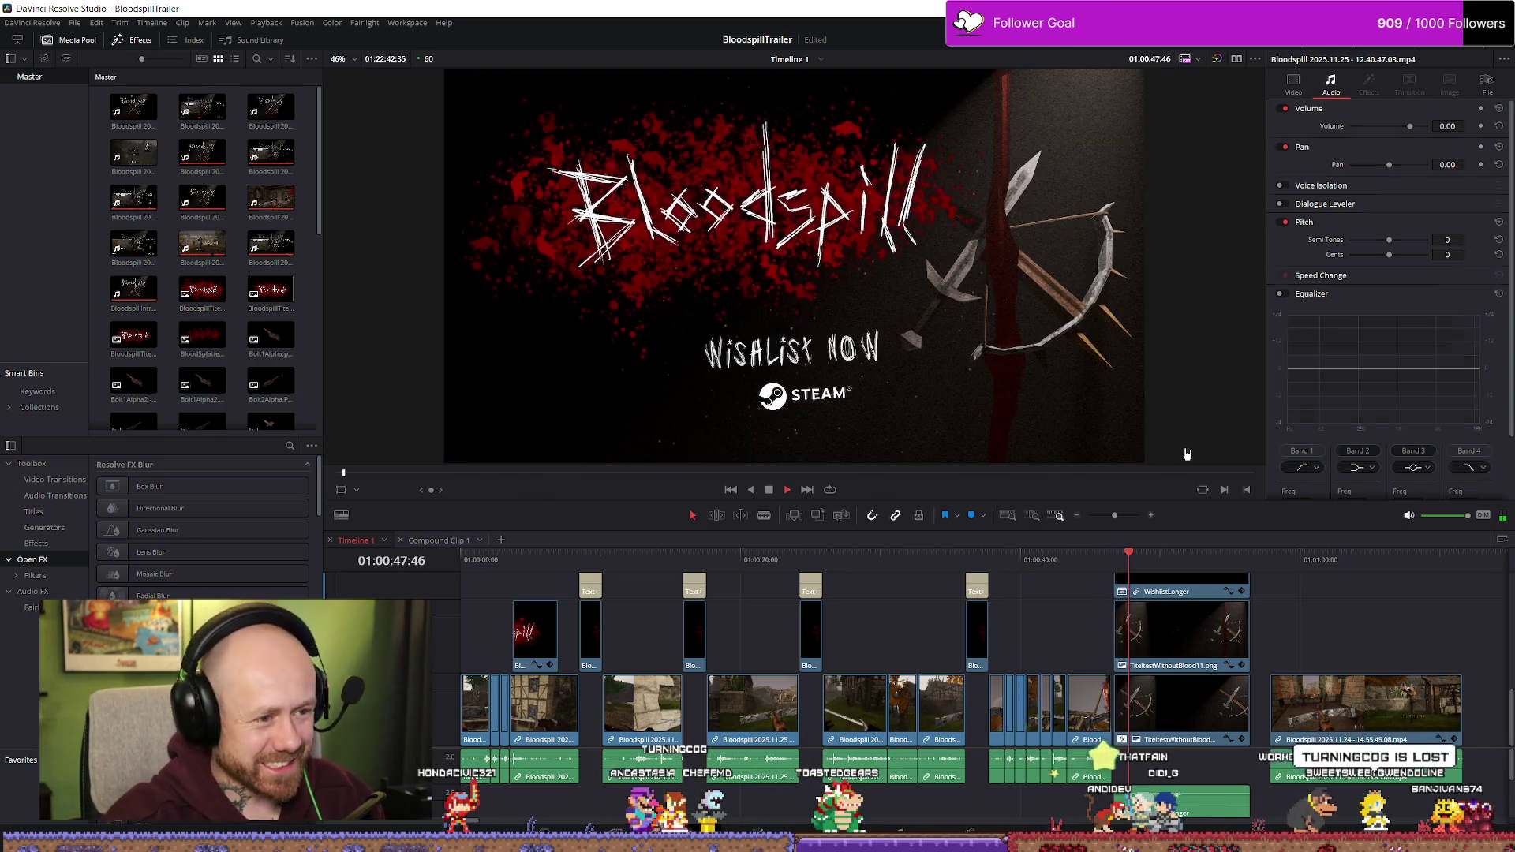
key(space)
scroll(1129, 627, down, 5)
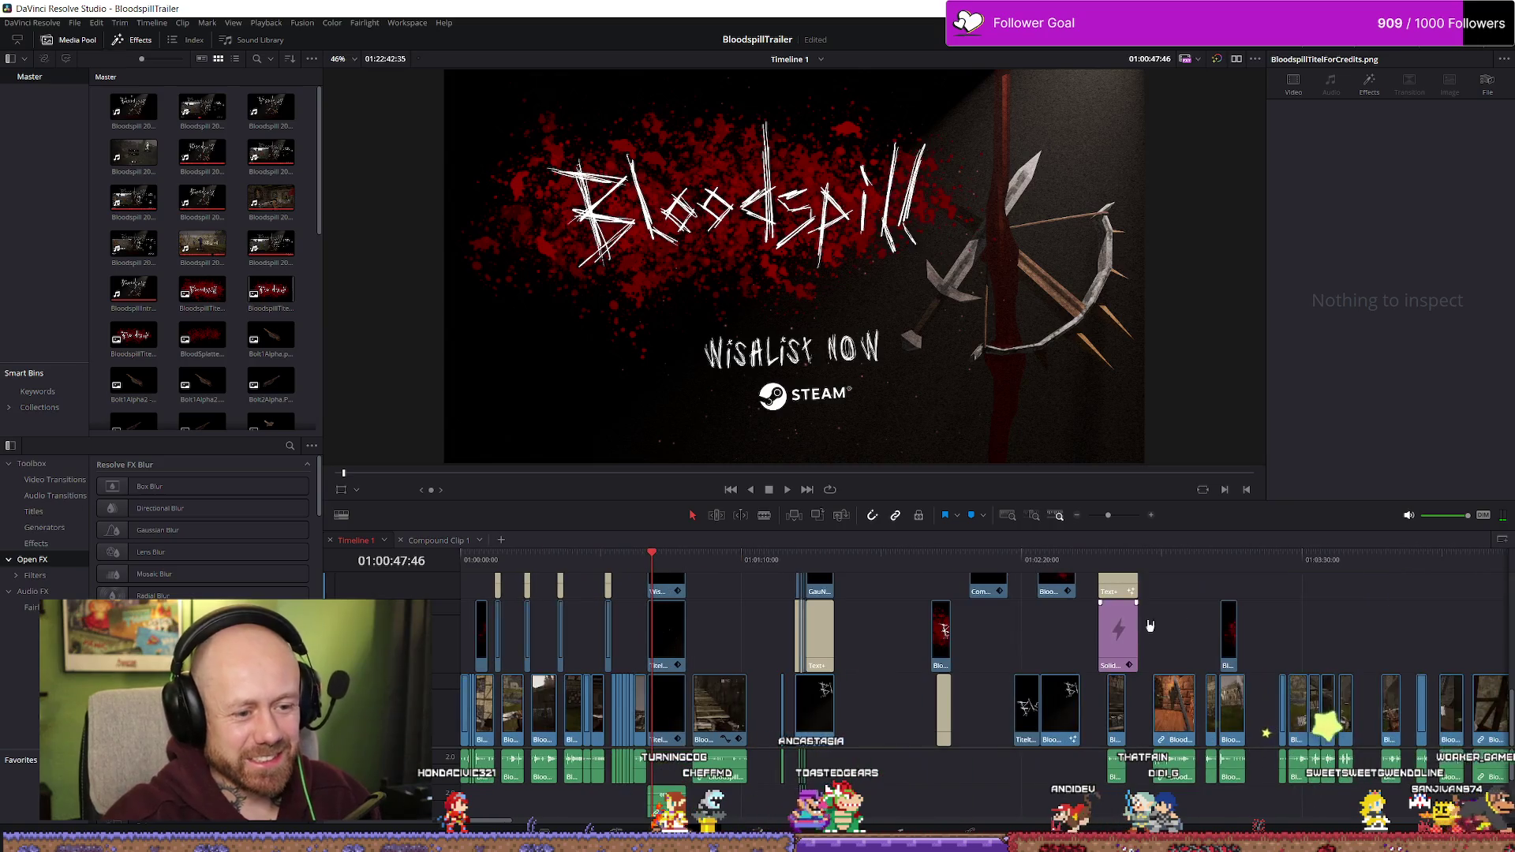
click(1436, 559)
scroll(1369, 635, down, 3)
key(space)
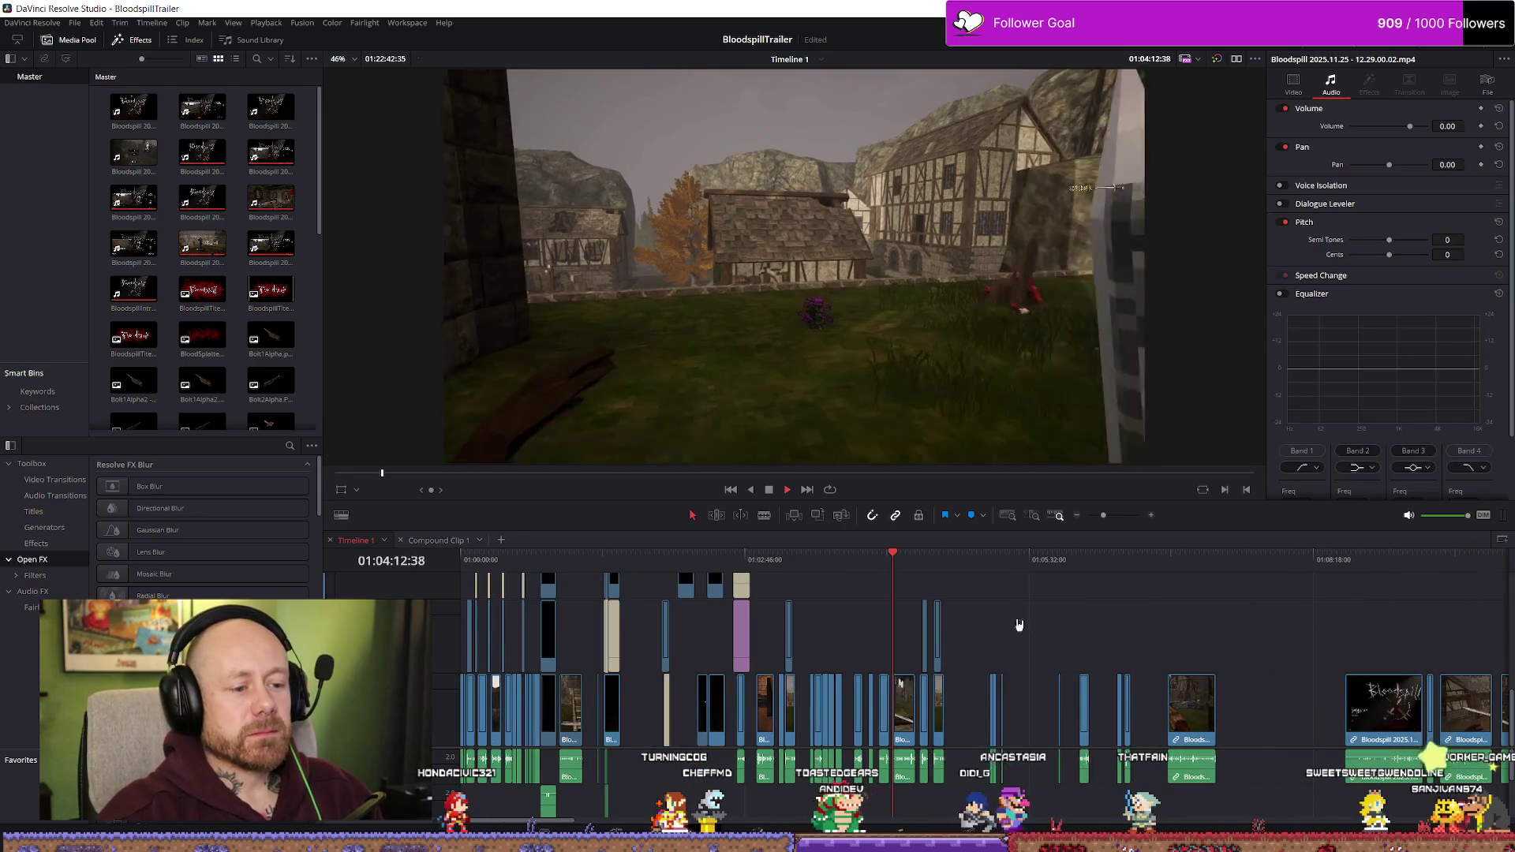
scroll(1292, 626, down, 3)
mouse_move(1231, 556)
mouse_down()
mouse_move(1346, 554)
mouse_move(1415, 576)
mouse_move(1427, 557)
mouse_up()
key(space)
click(1460, 557)
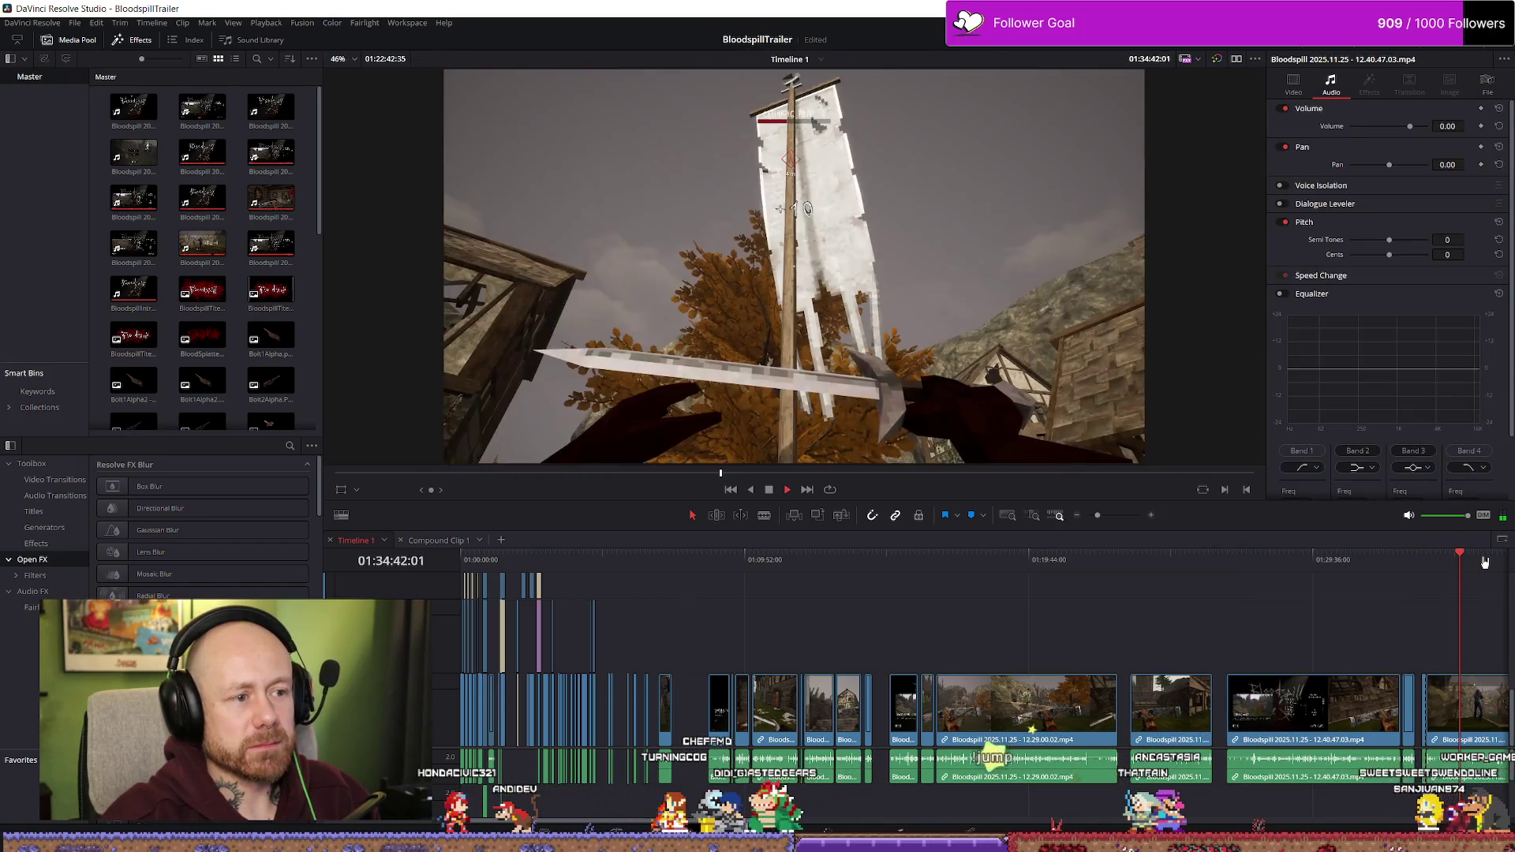
key(space)
scroll(913, 674, up, 4)
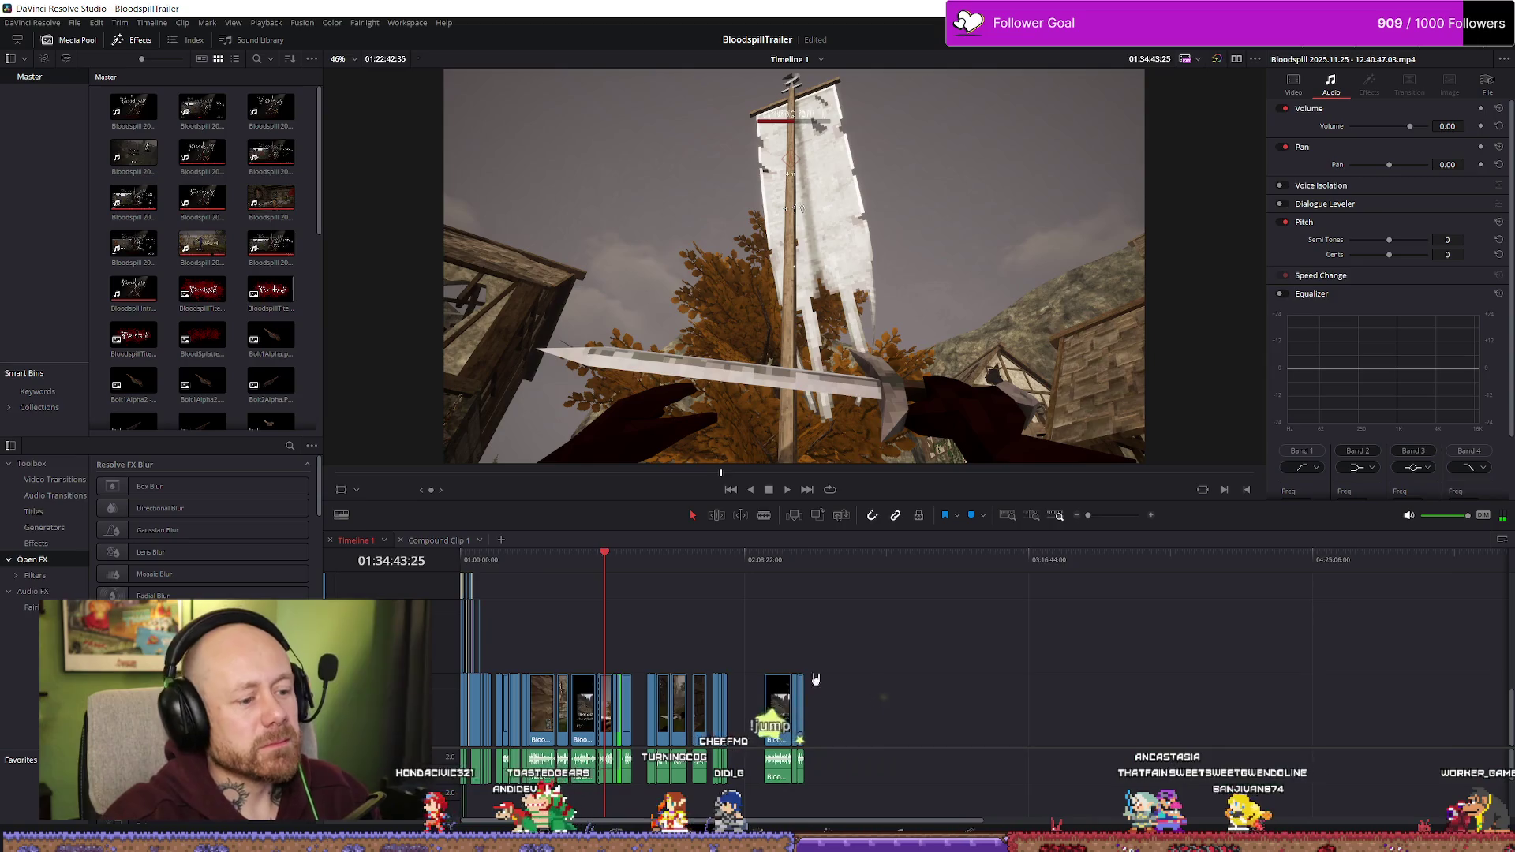
scroll(916, 676, down, 1)
click(512, 582)
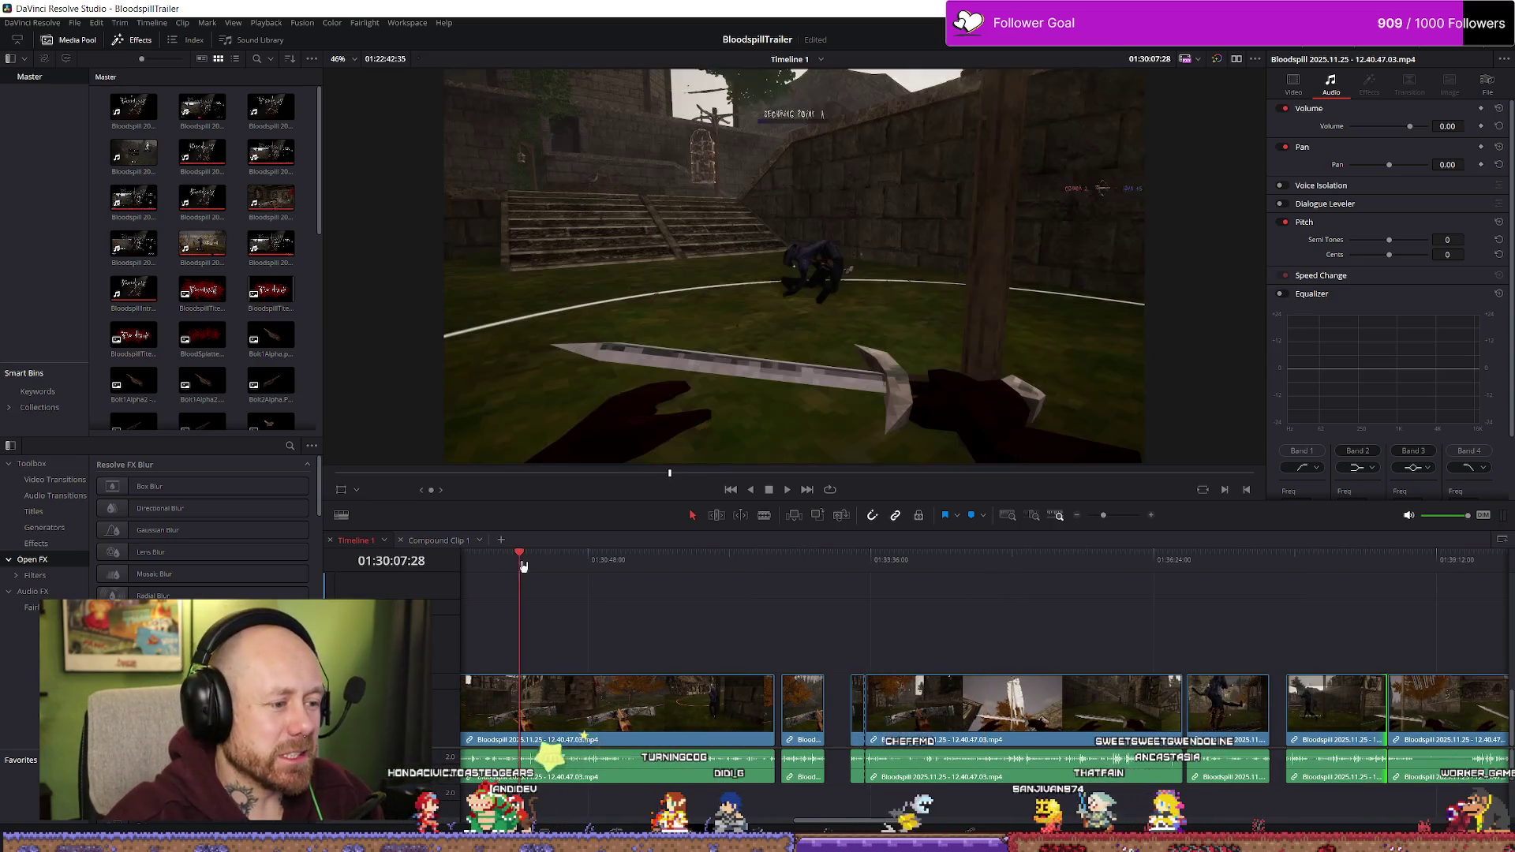
scroll(617, 619, down, 2)
click(612, 580)
scroll(622, 584, down, 2)
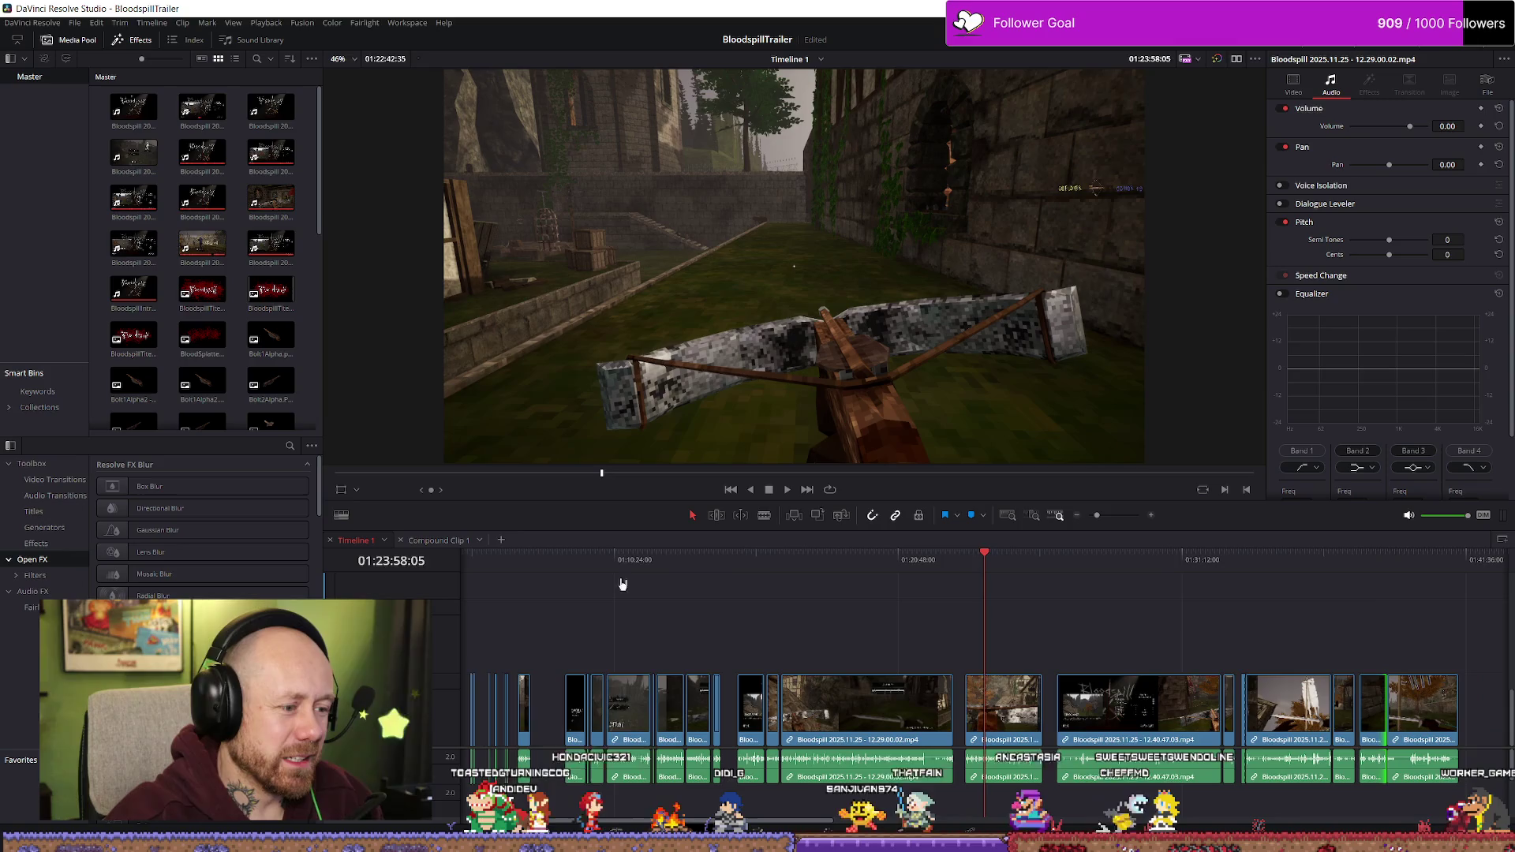
click(840, 565)
key(space)
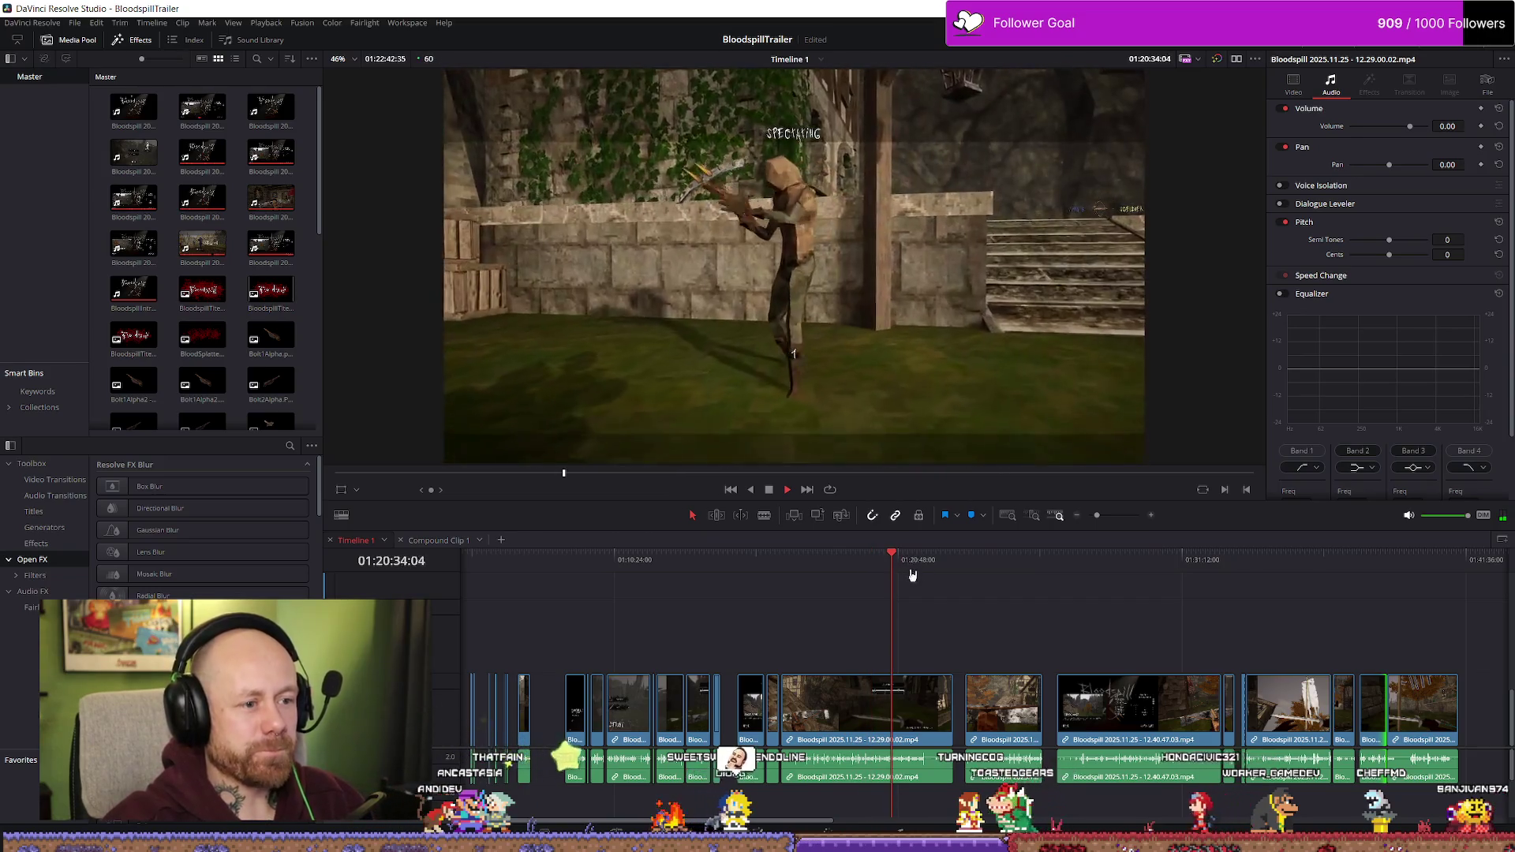
drag(922, 564, 965, 564)
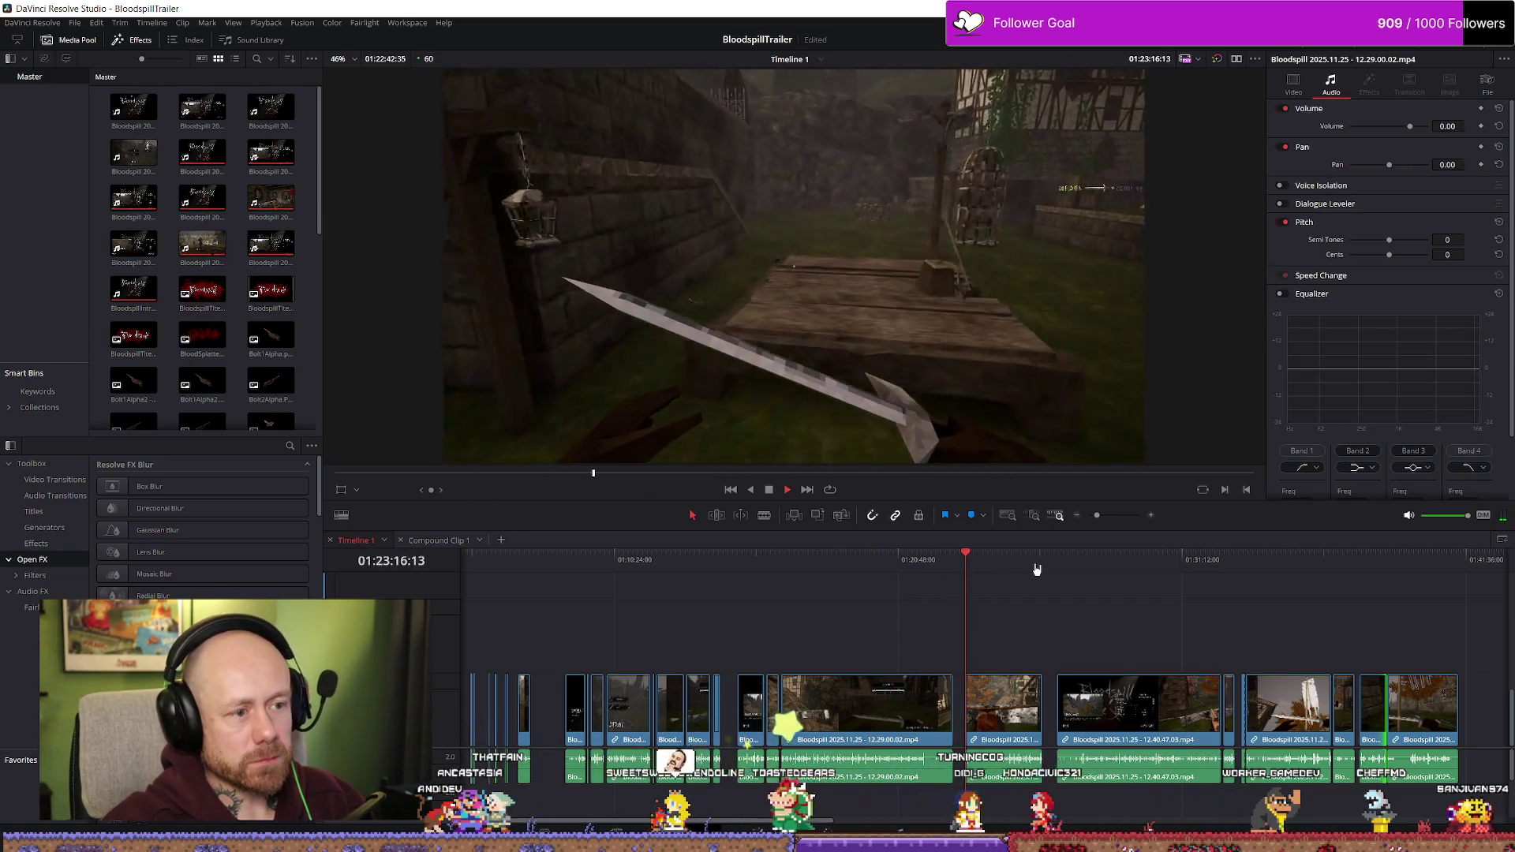
scroll(681, 629, down, 5)
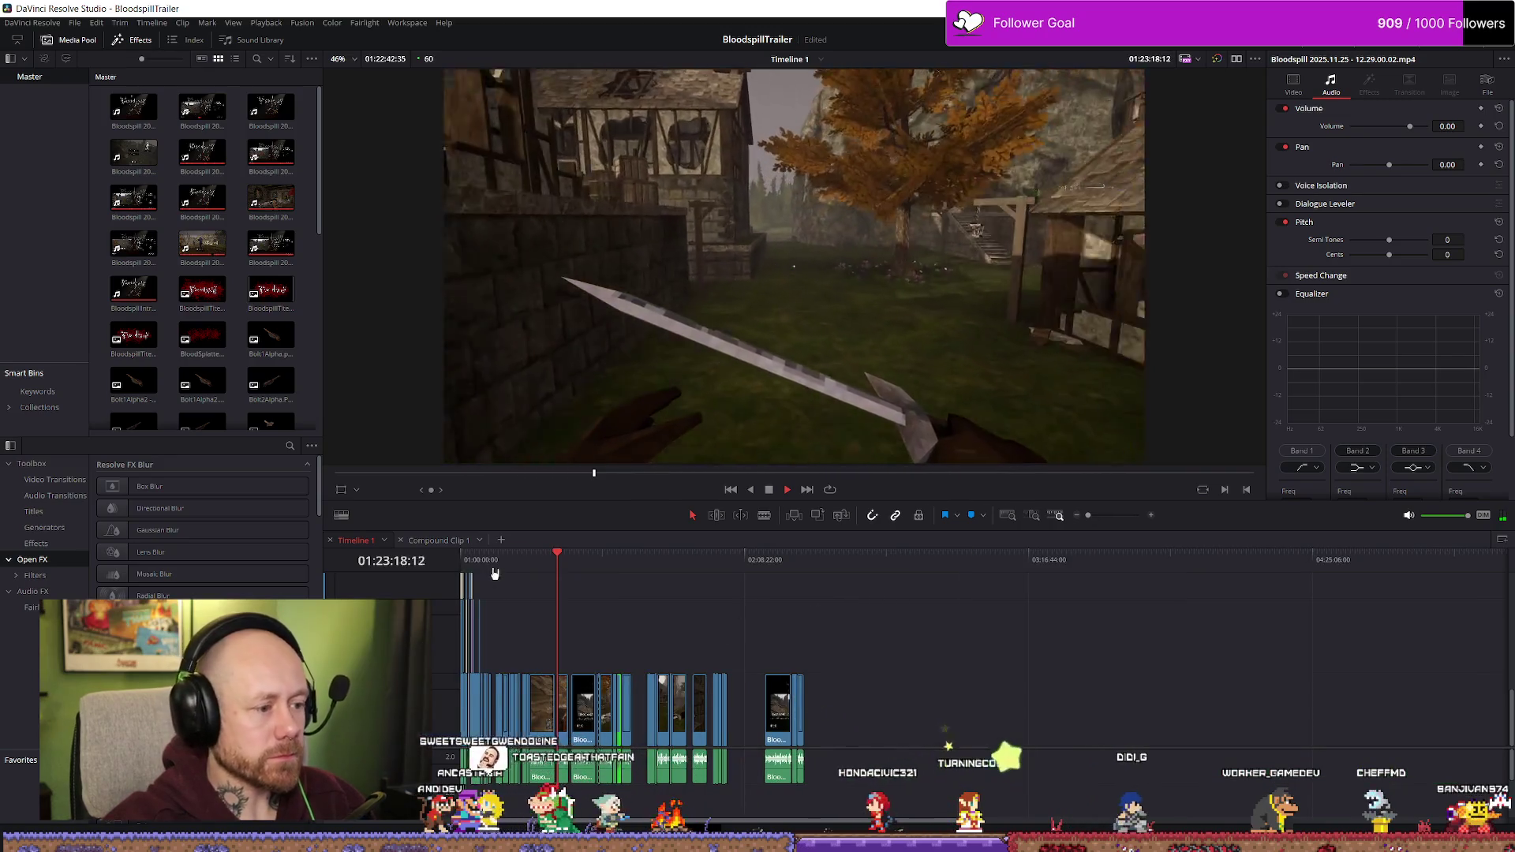
scroll(636, 602, up, 5)
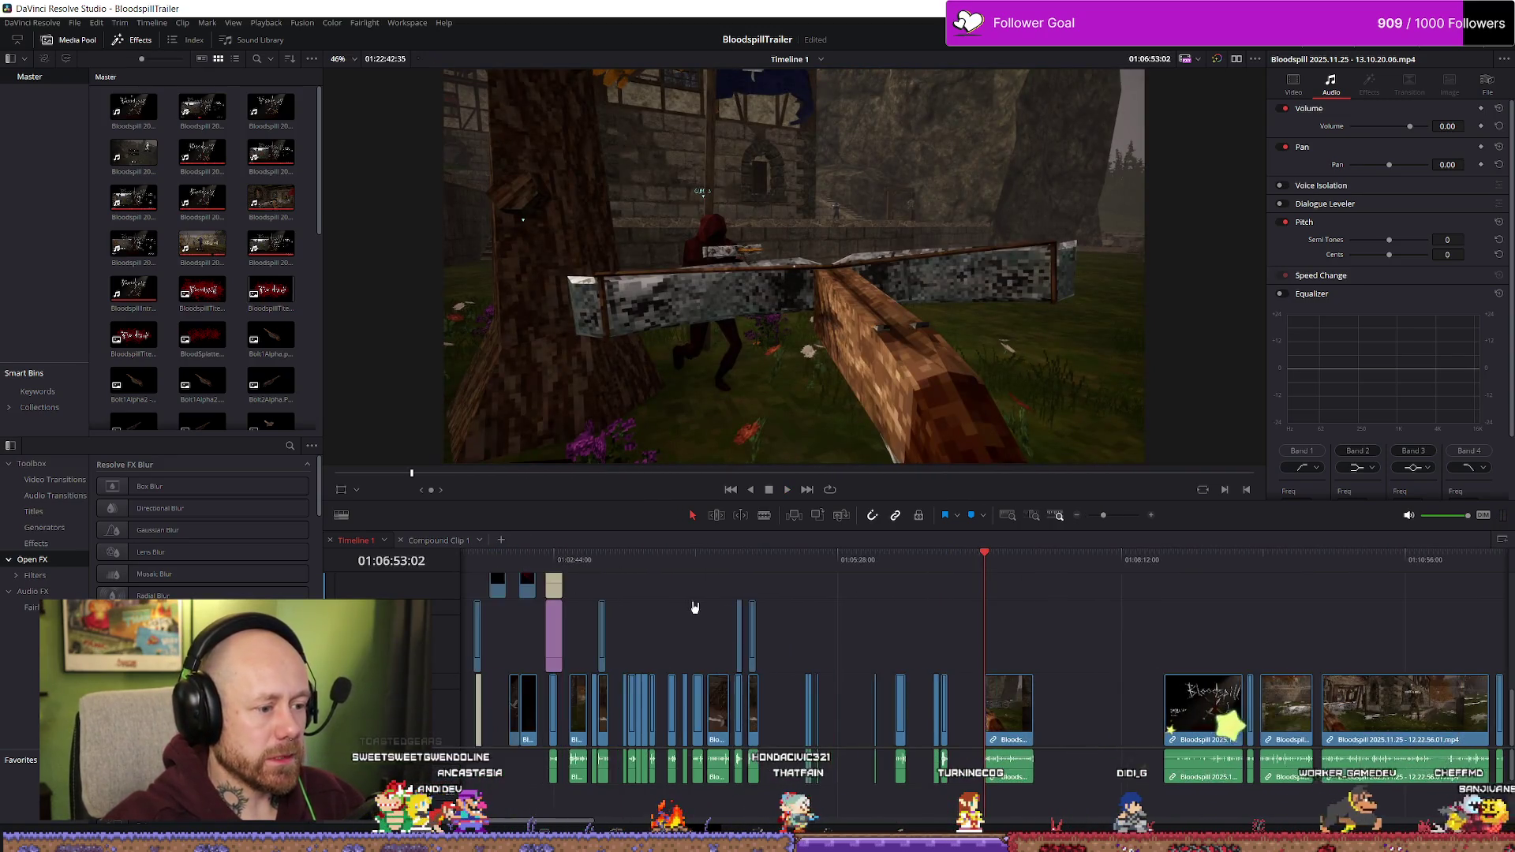
click(570, 561)
scroll(671, 615, up, 4)
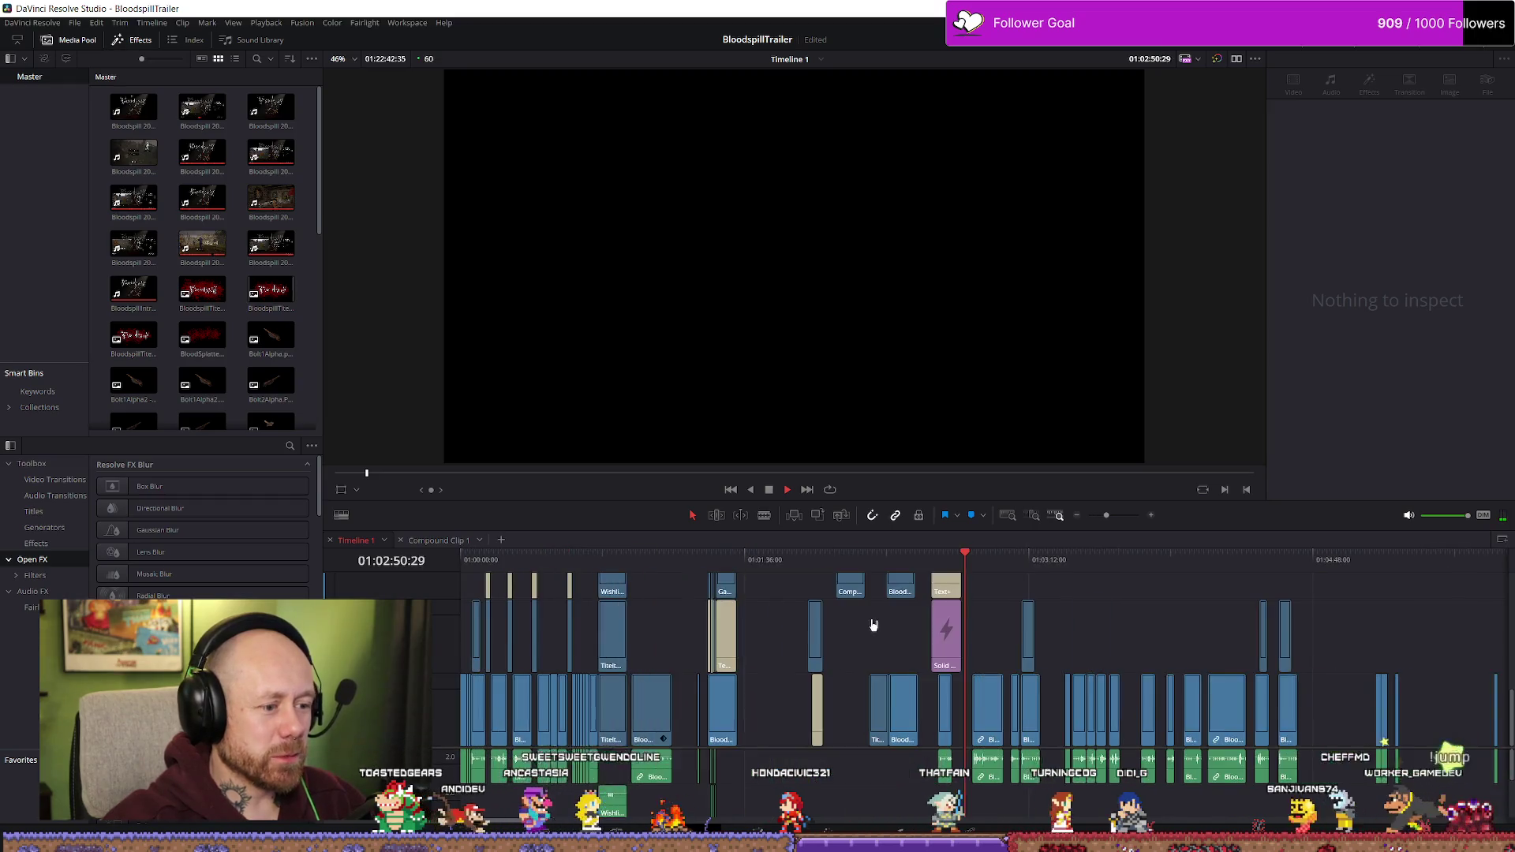
scroll(672, 602, up, 1)
click(596, 562)
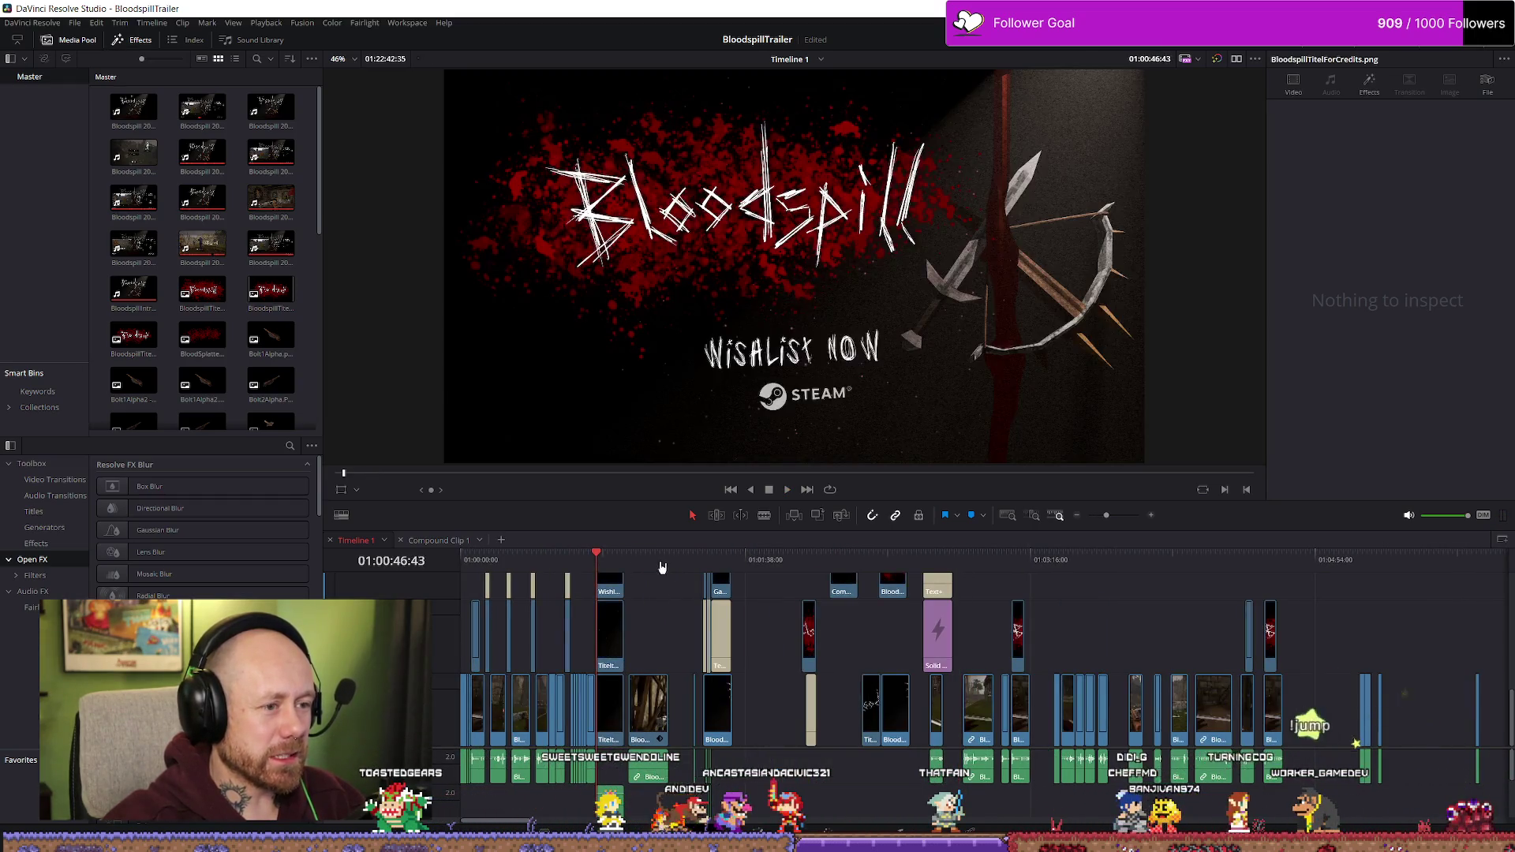
drag(700, 561, 969, 560)
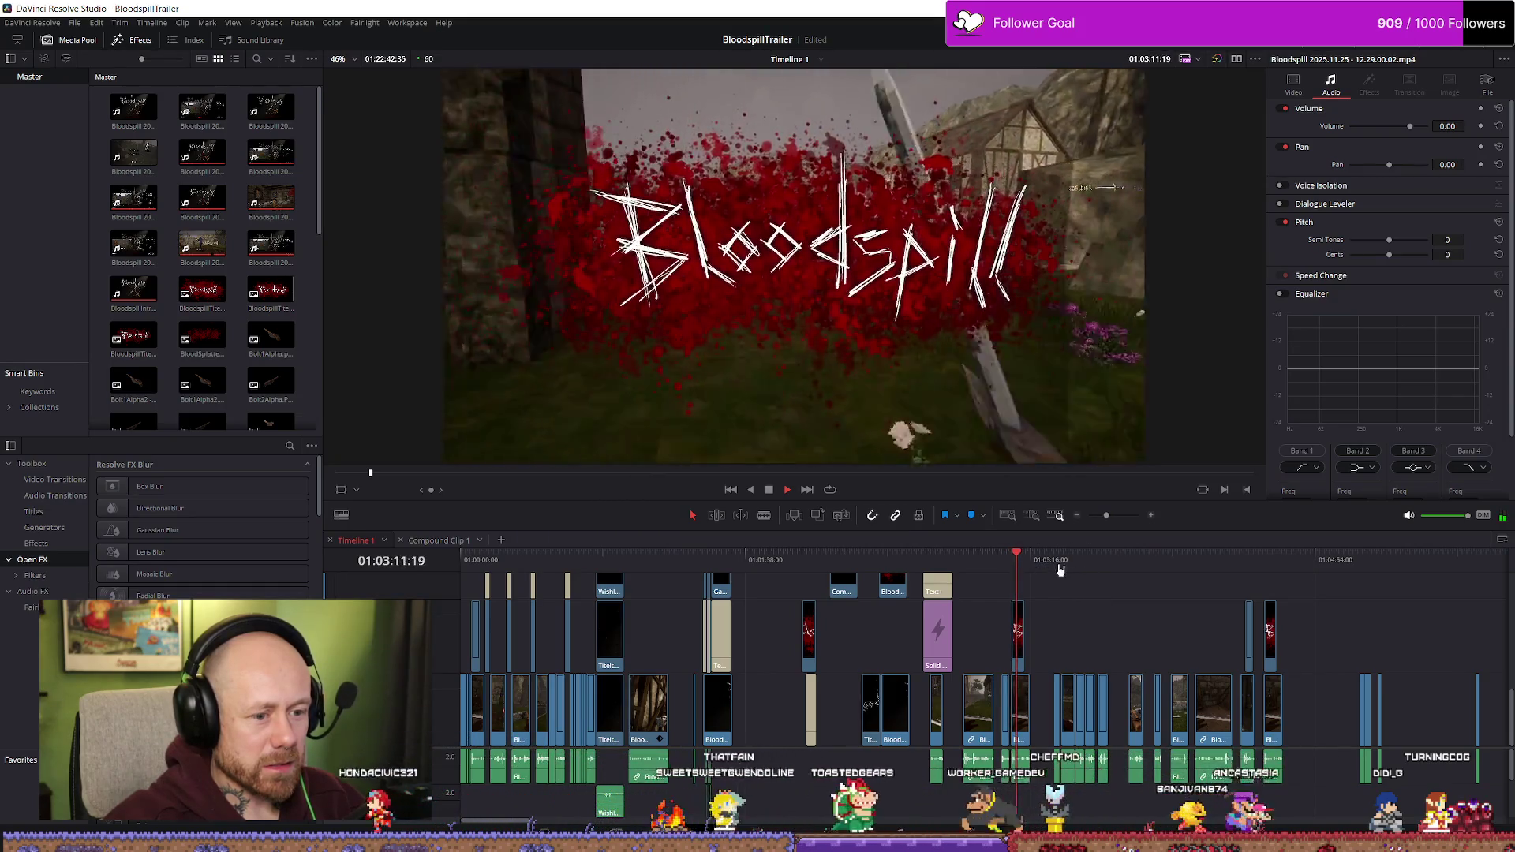
click(1057, 561)
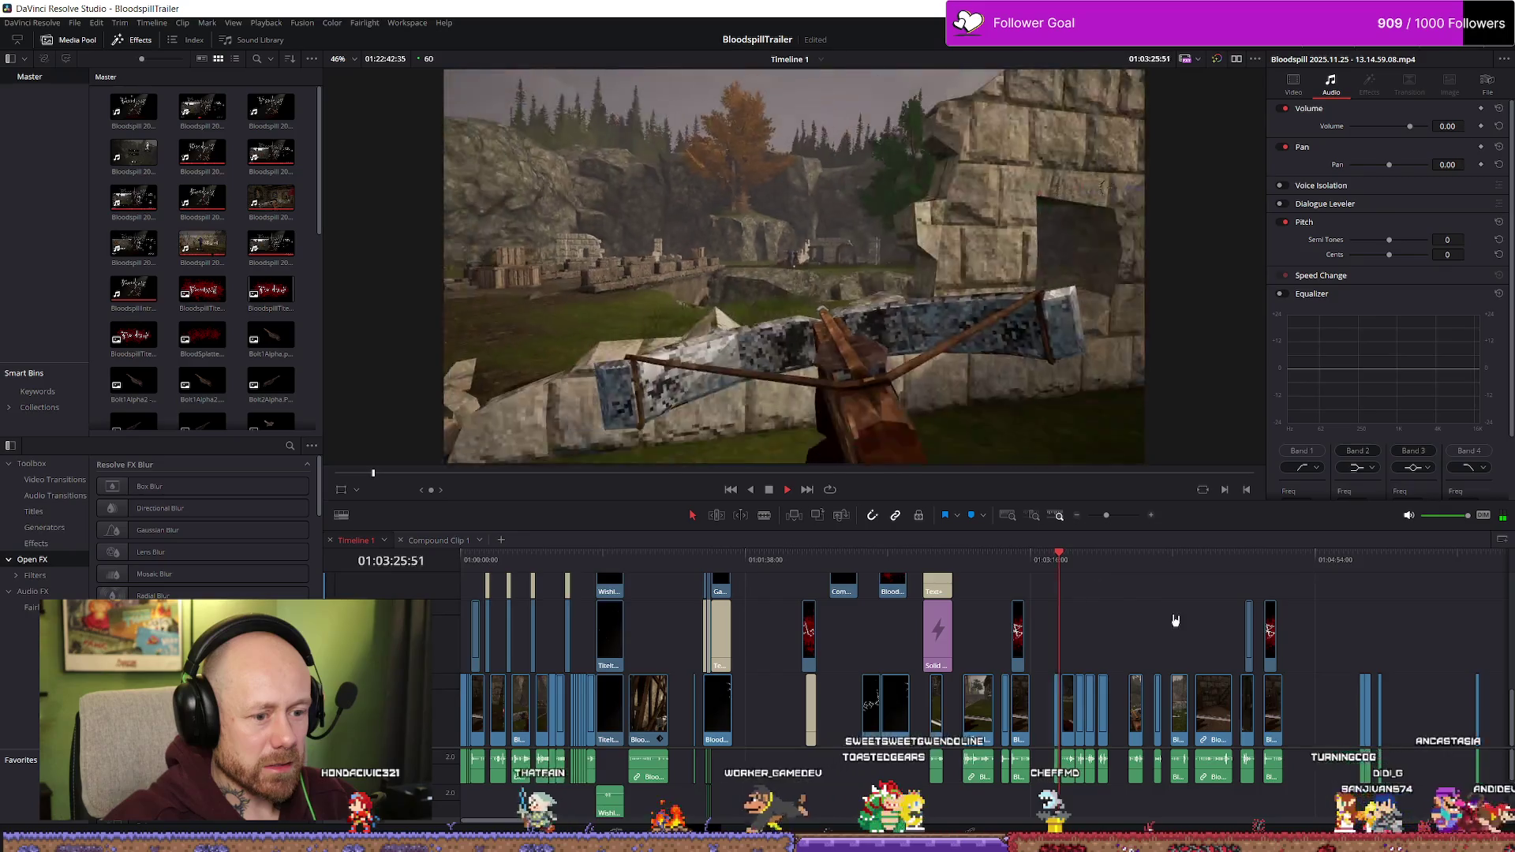
scroll(1225, 582, up, 2)
scroll(1225, 581, down, 1)
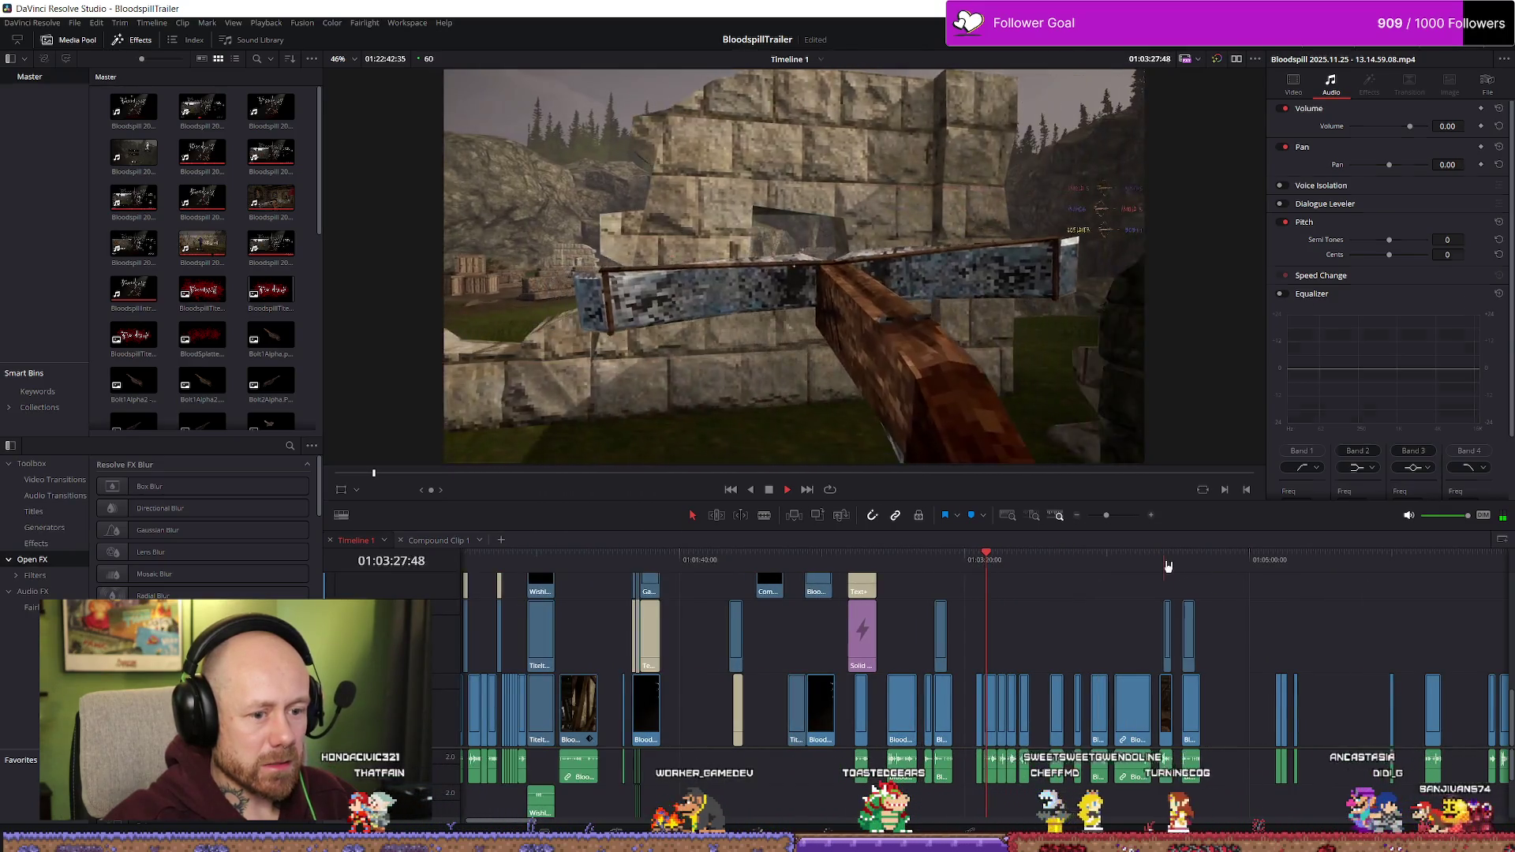
click(1166, 561)
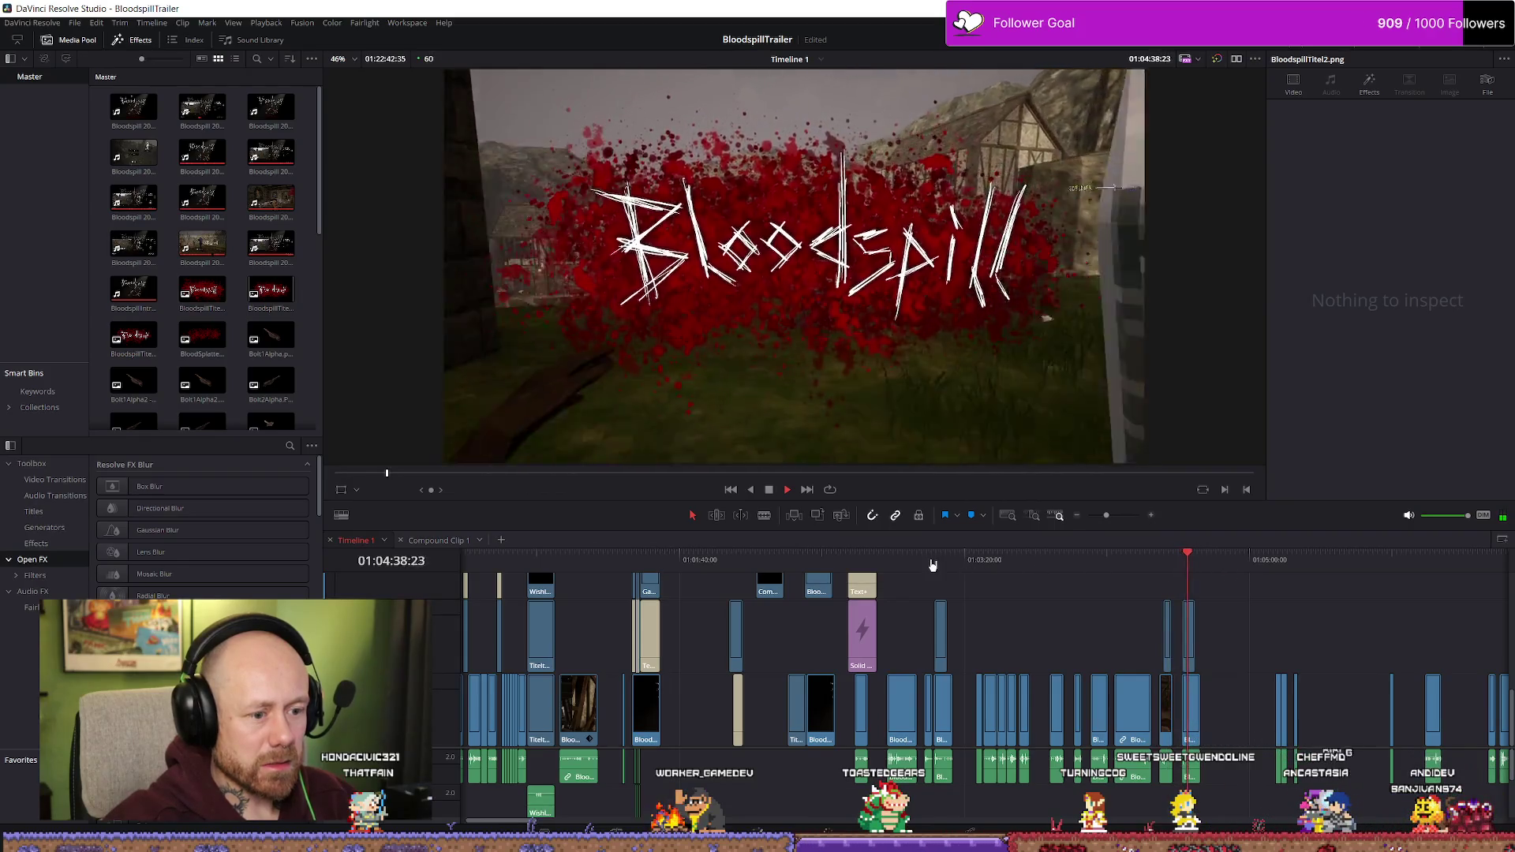
drag(934, 565, 927, 563)
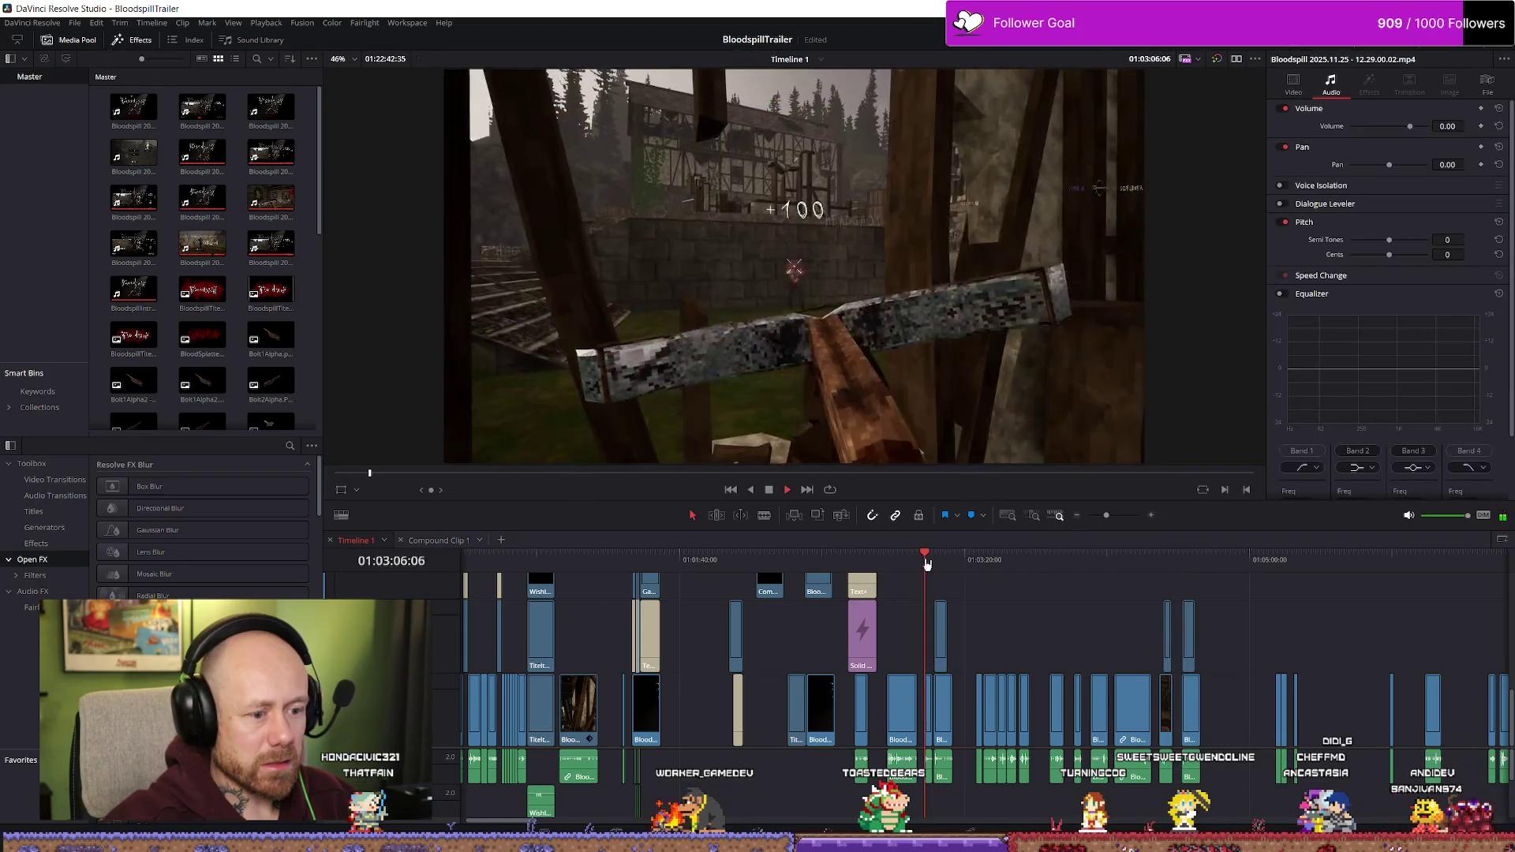
click(990, 563)
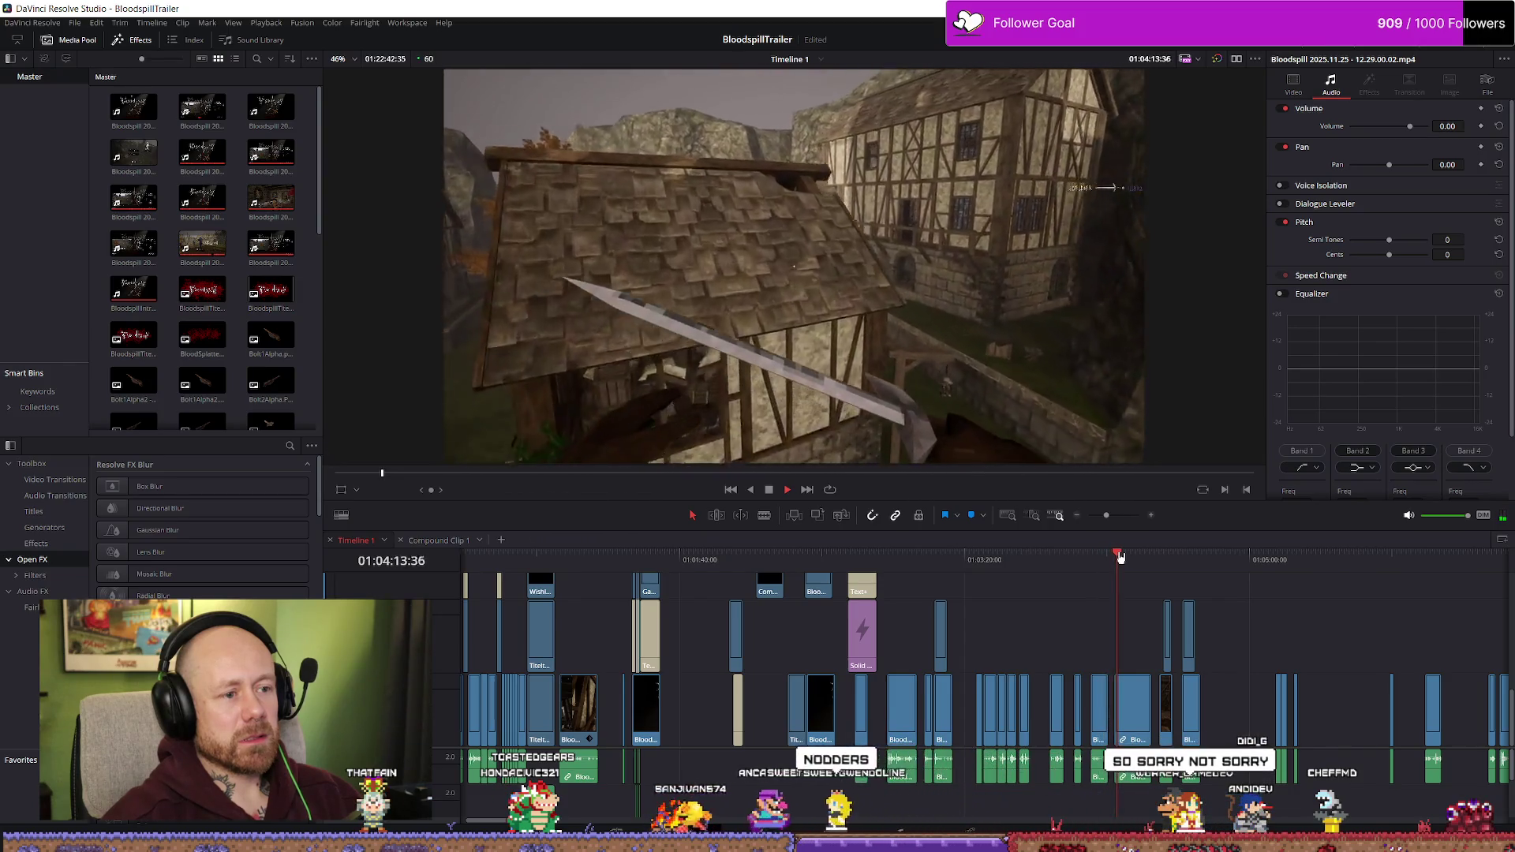
click(1153, 554)
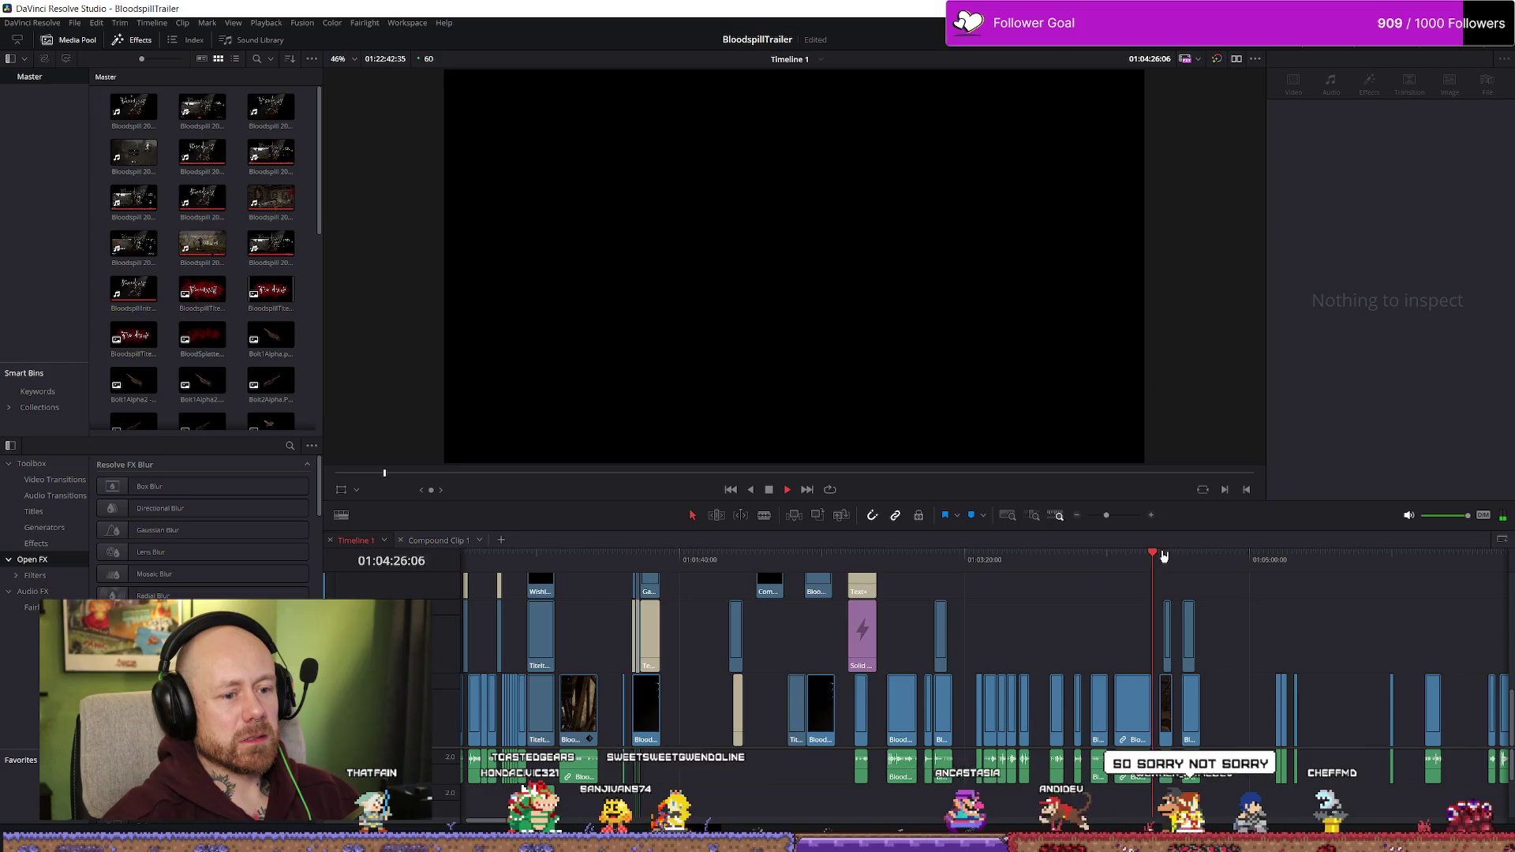
click(1170, 557)
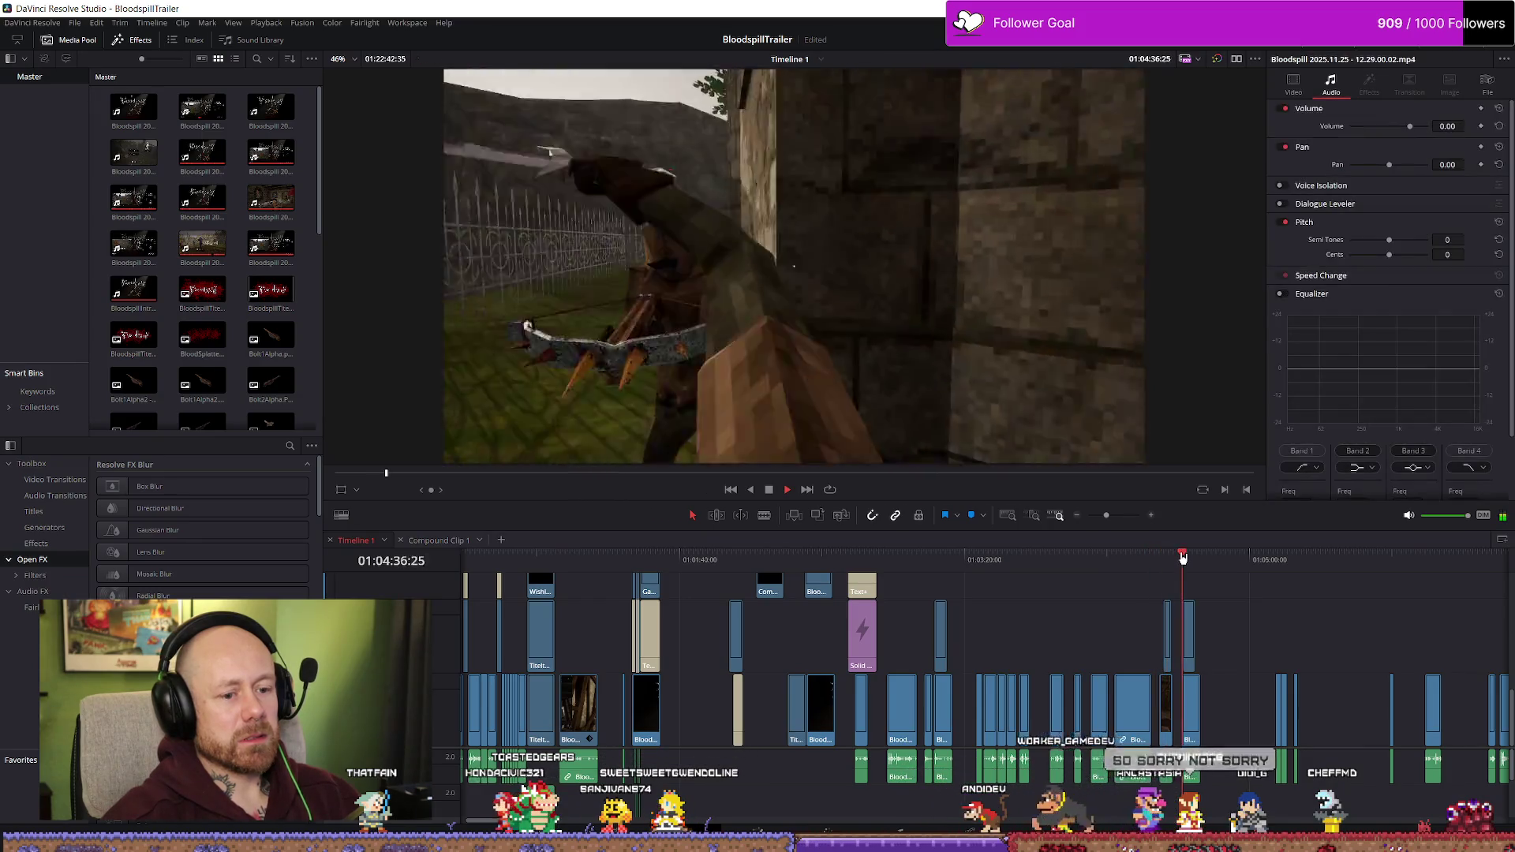
click(1254, 559)
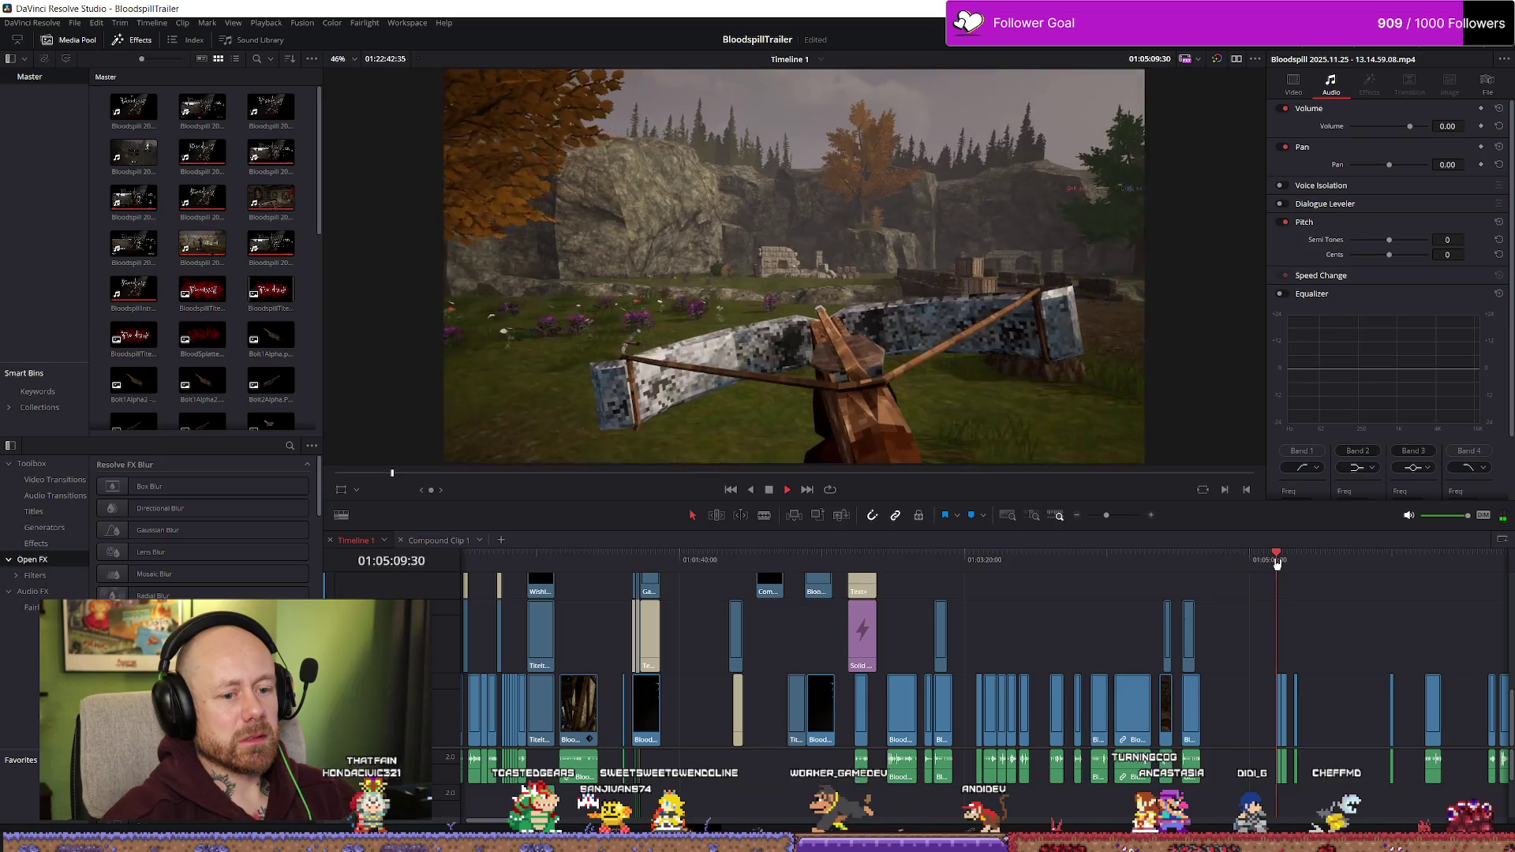
click(1285, 561)
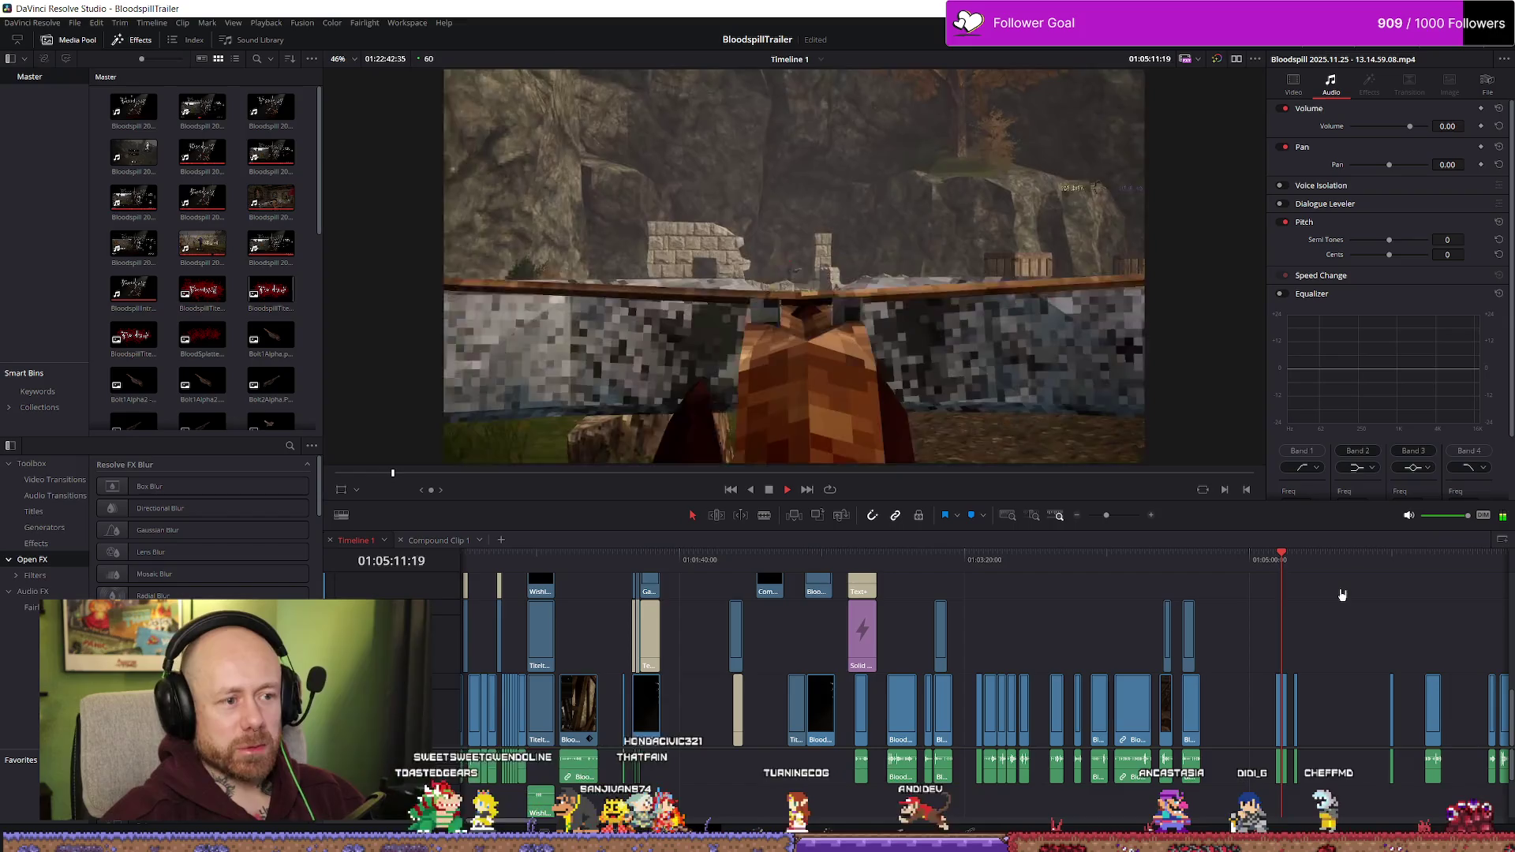
click(1295, 559)
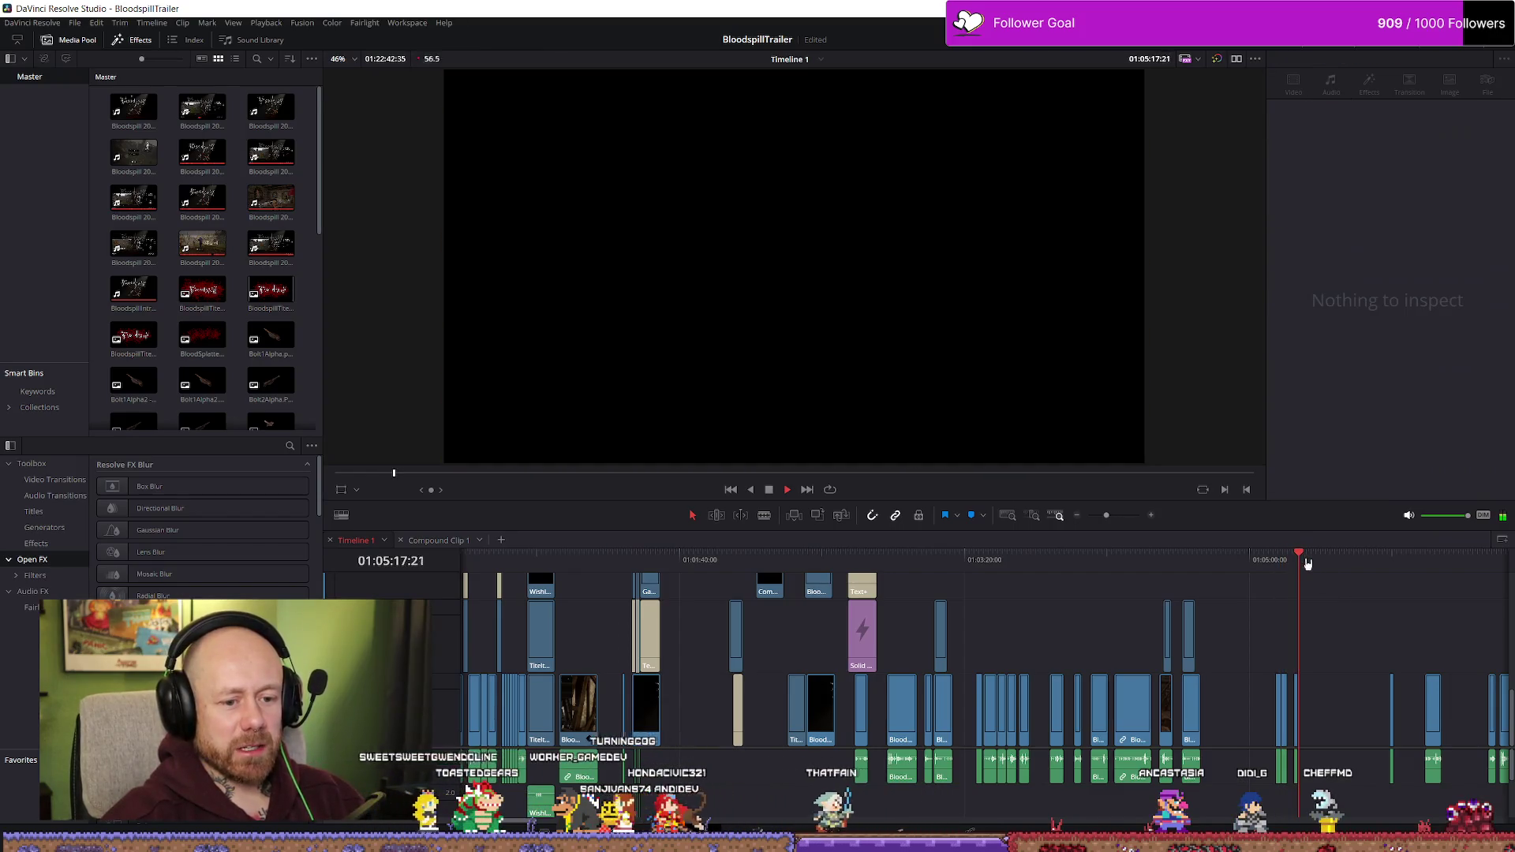
click(1388, 561)
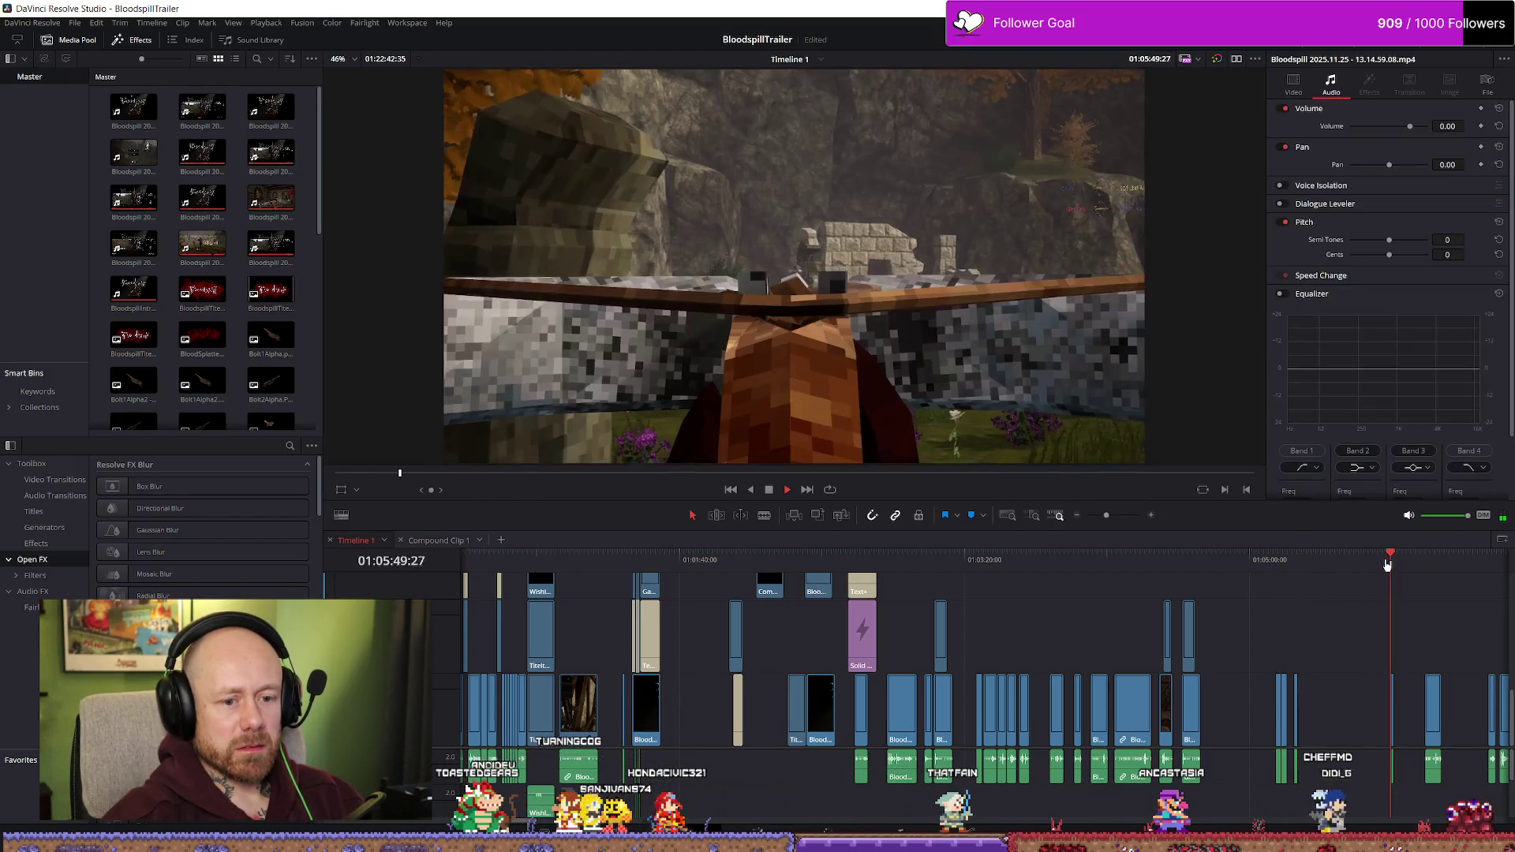
scroll(1432, 566, up, 3)
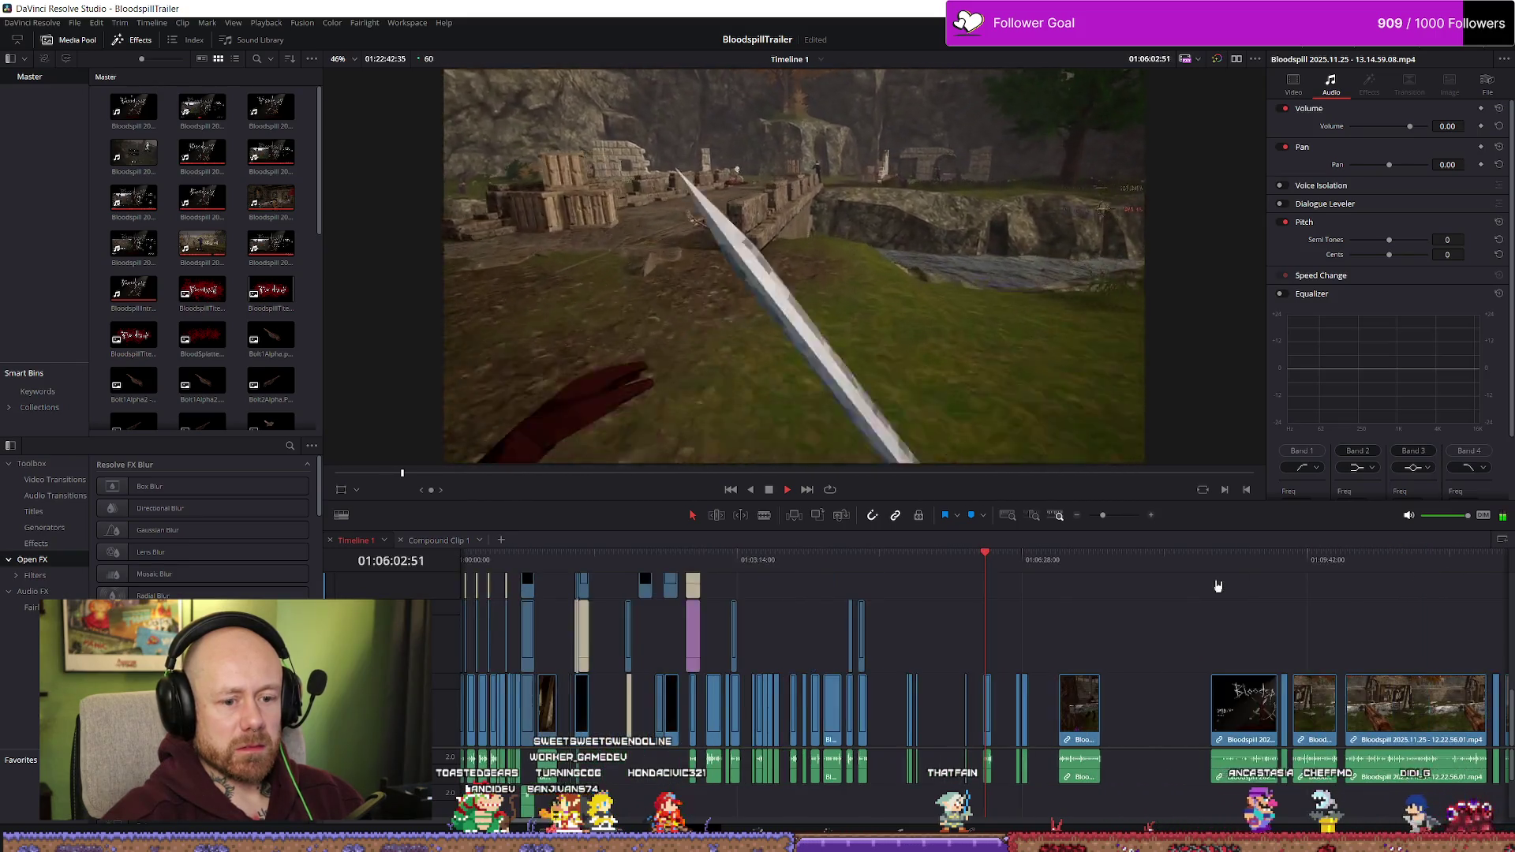
click(1063, 553)
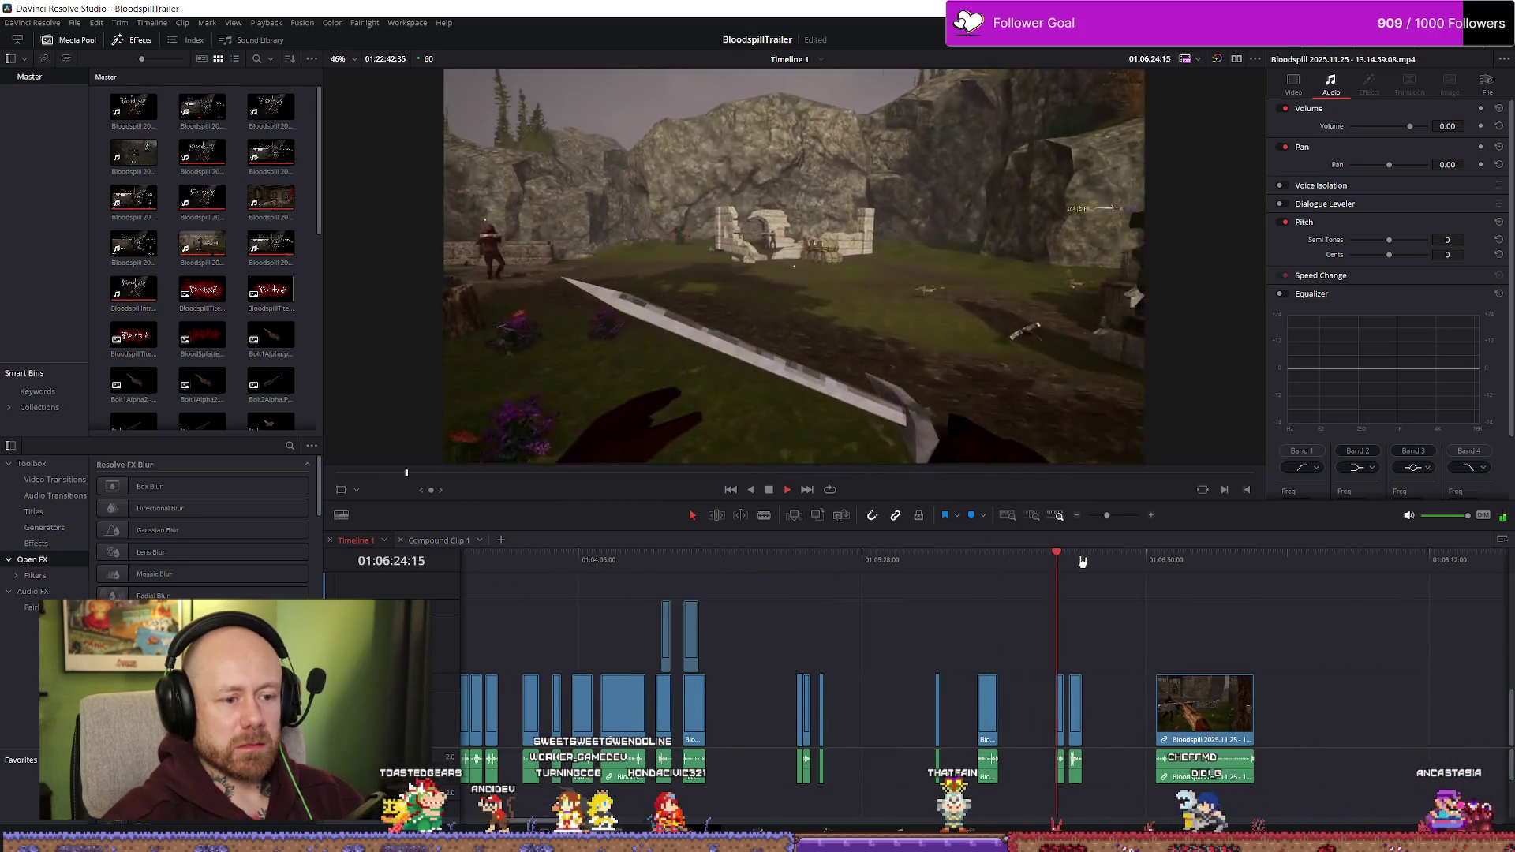
scroll(935, 582, down, 3)
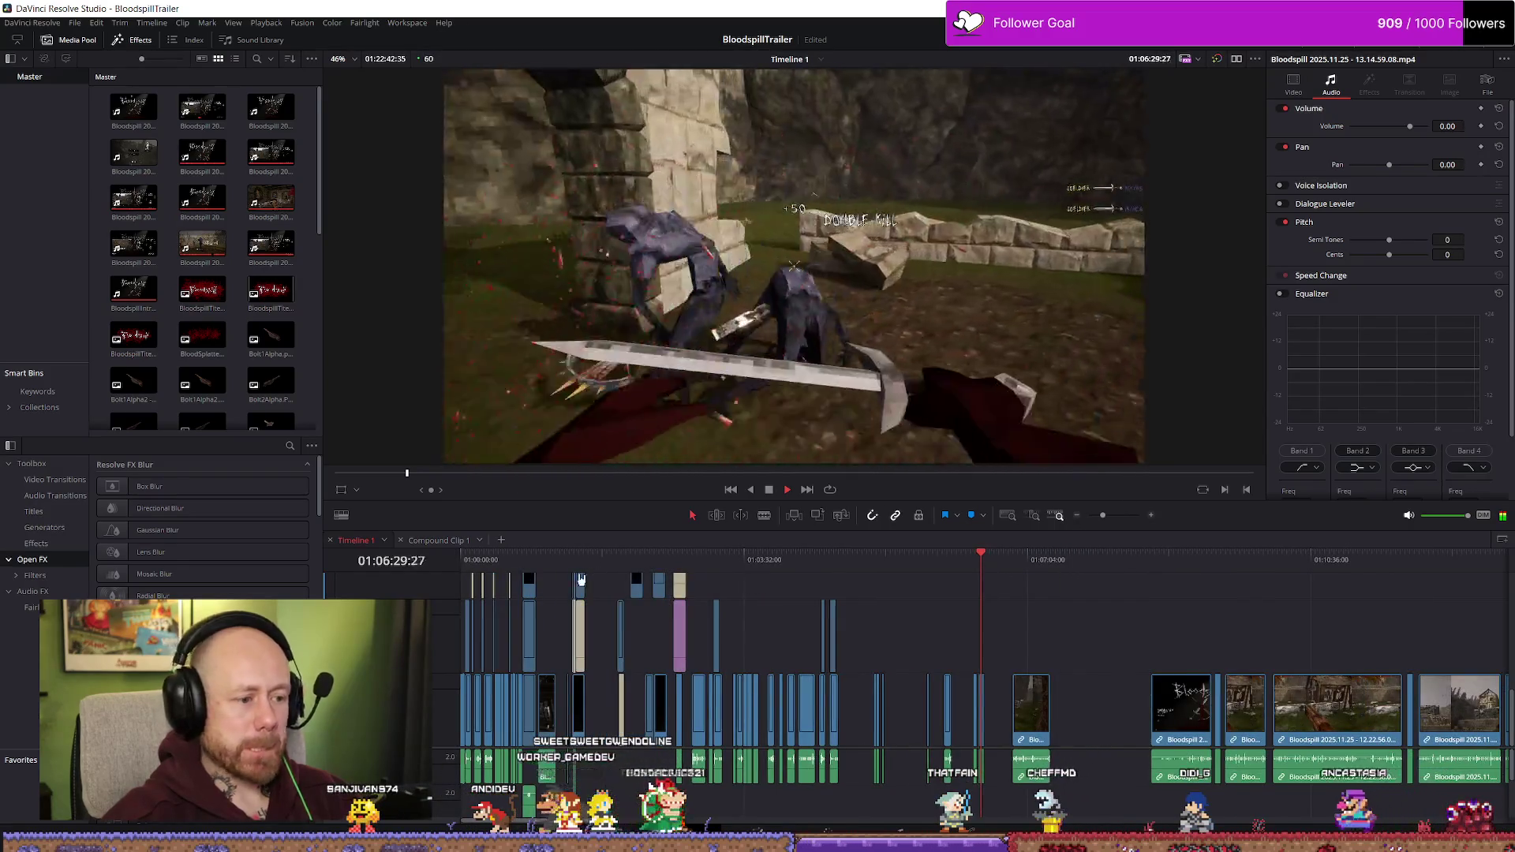
click(533, 557)
scroll(799, 602, up, 5)
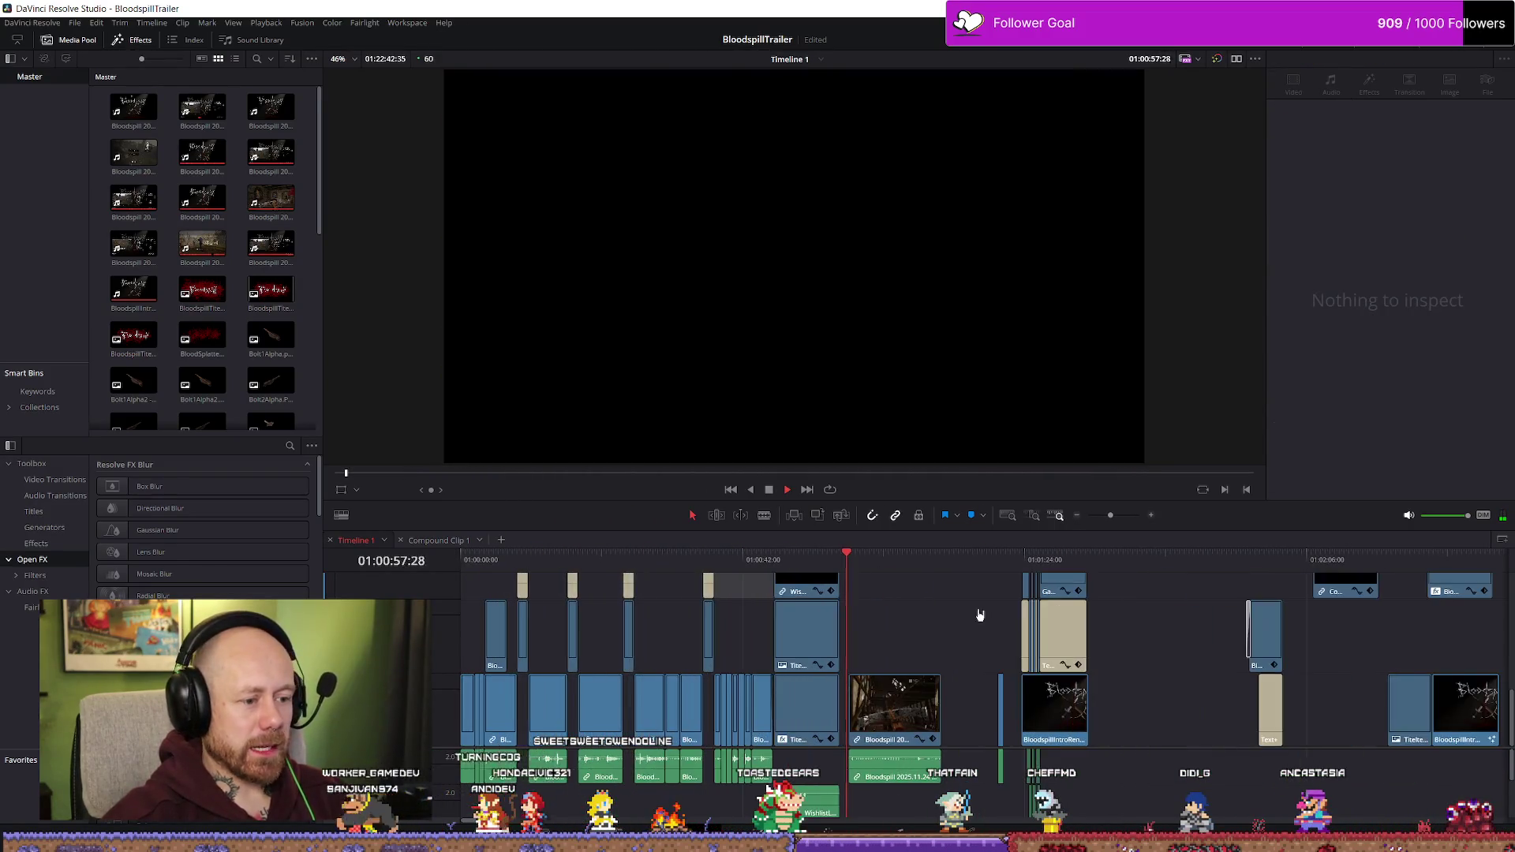
scroll(980, 615, down, 1)
click(913, 562)
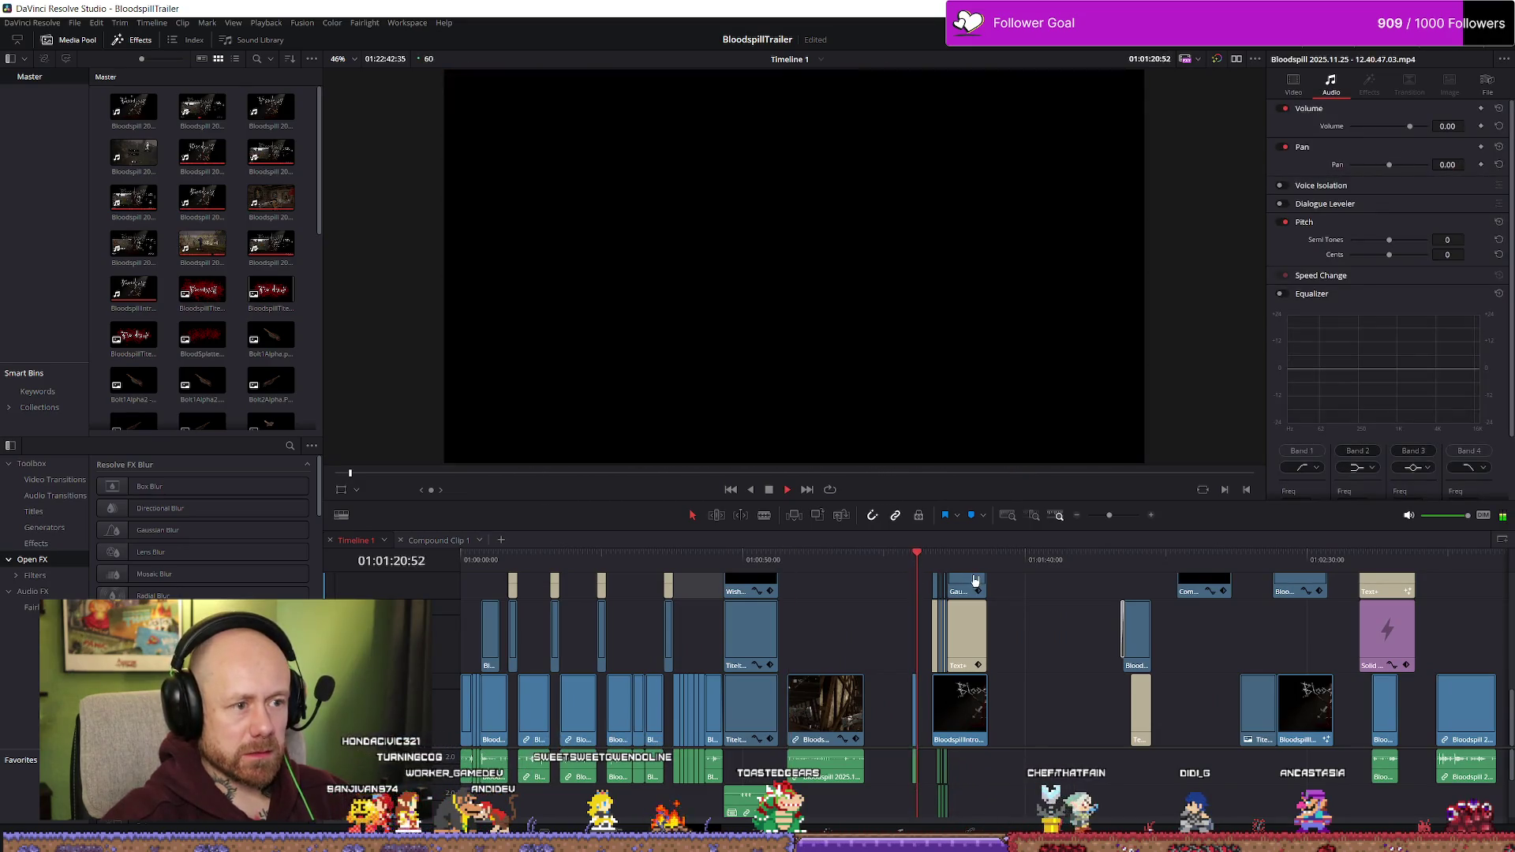
click(1126, 562)
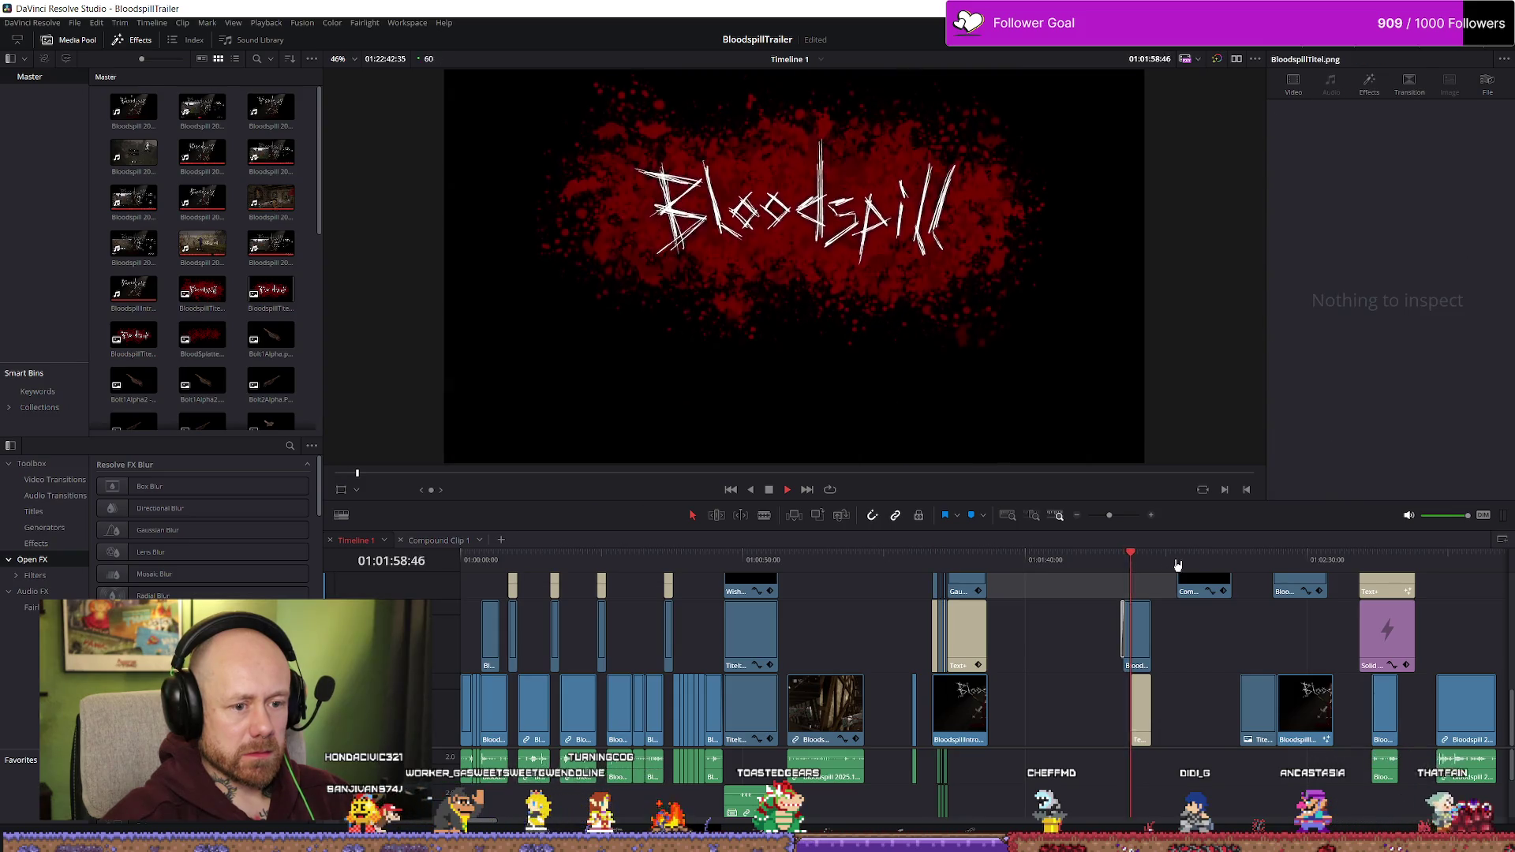
click(1178, 563)
click(1258, 562)
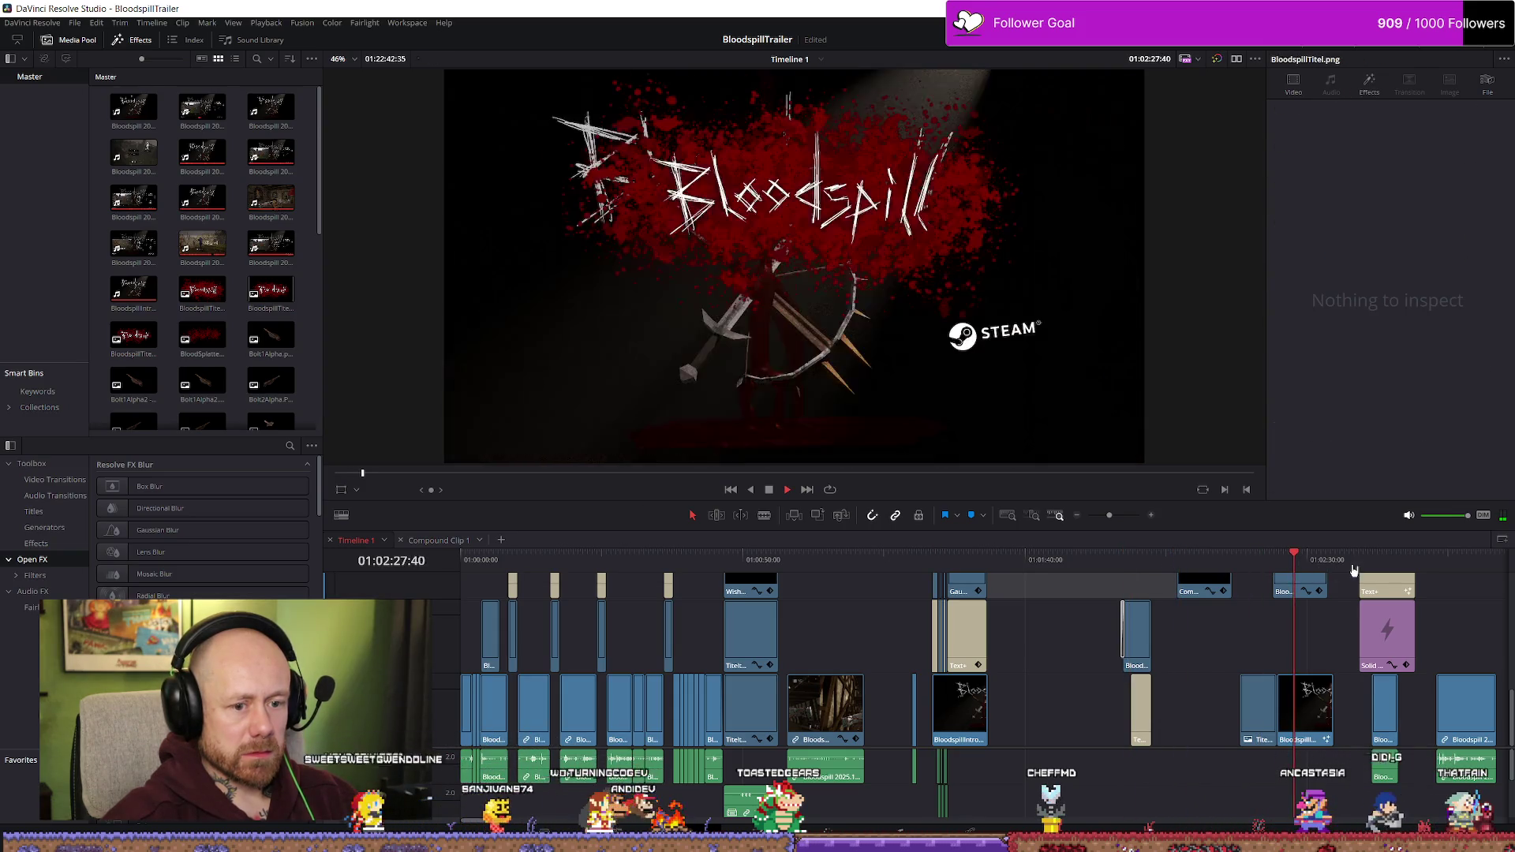
scroll(1410, 574, up, 2)
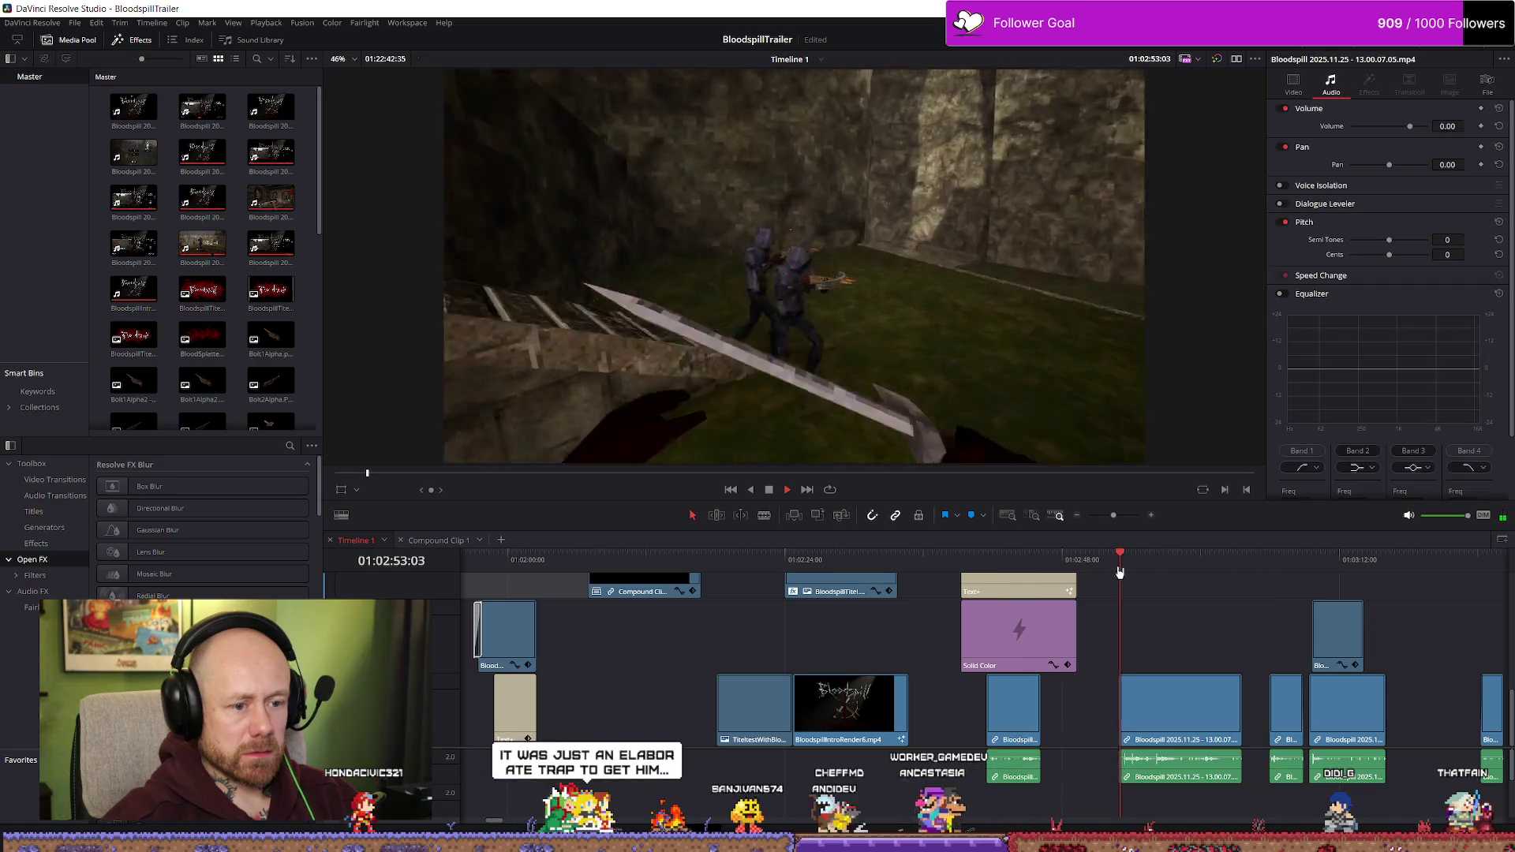
scroll(1306, 584, down, 1)
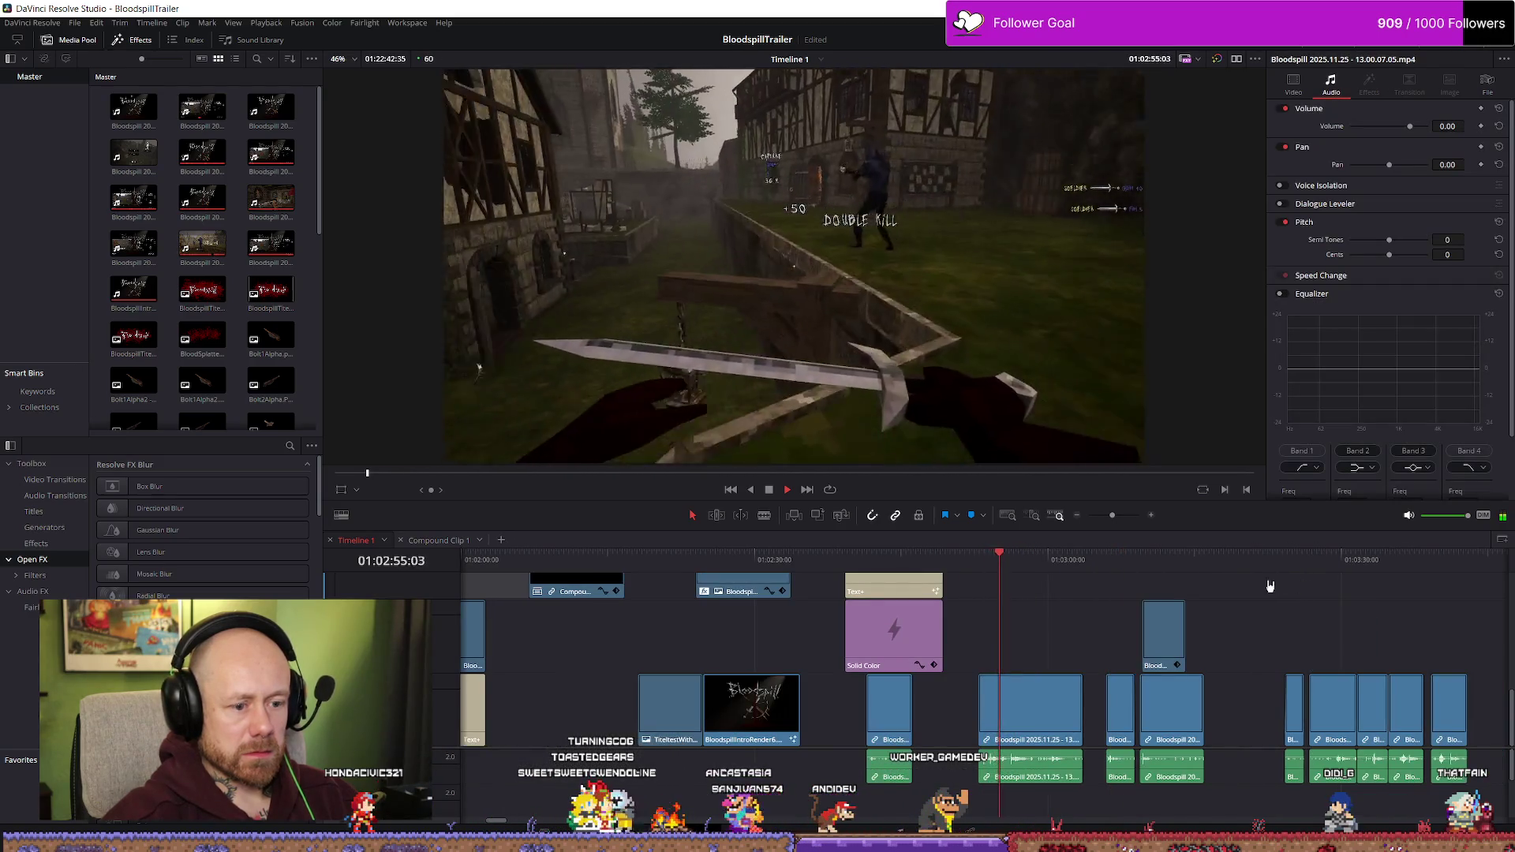
scroll(1233, 589, right, 3)
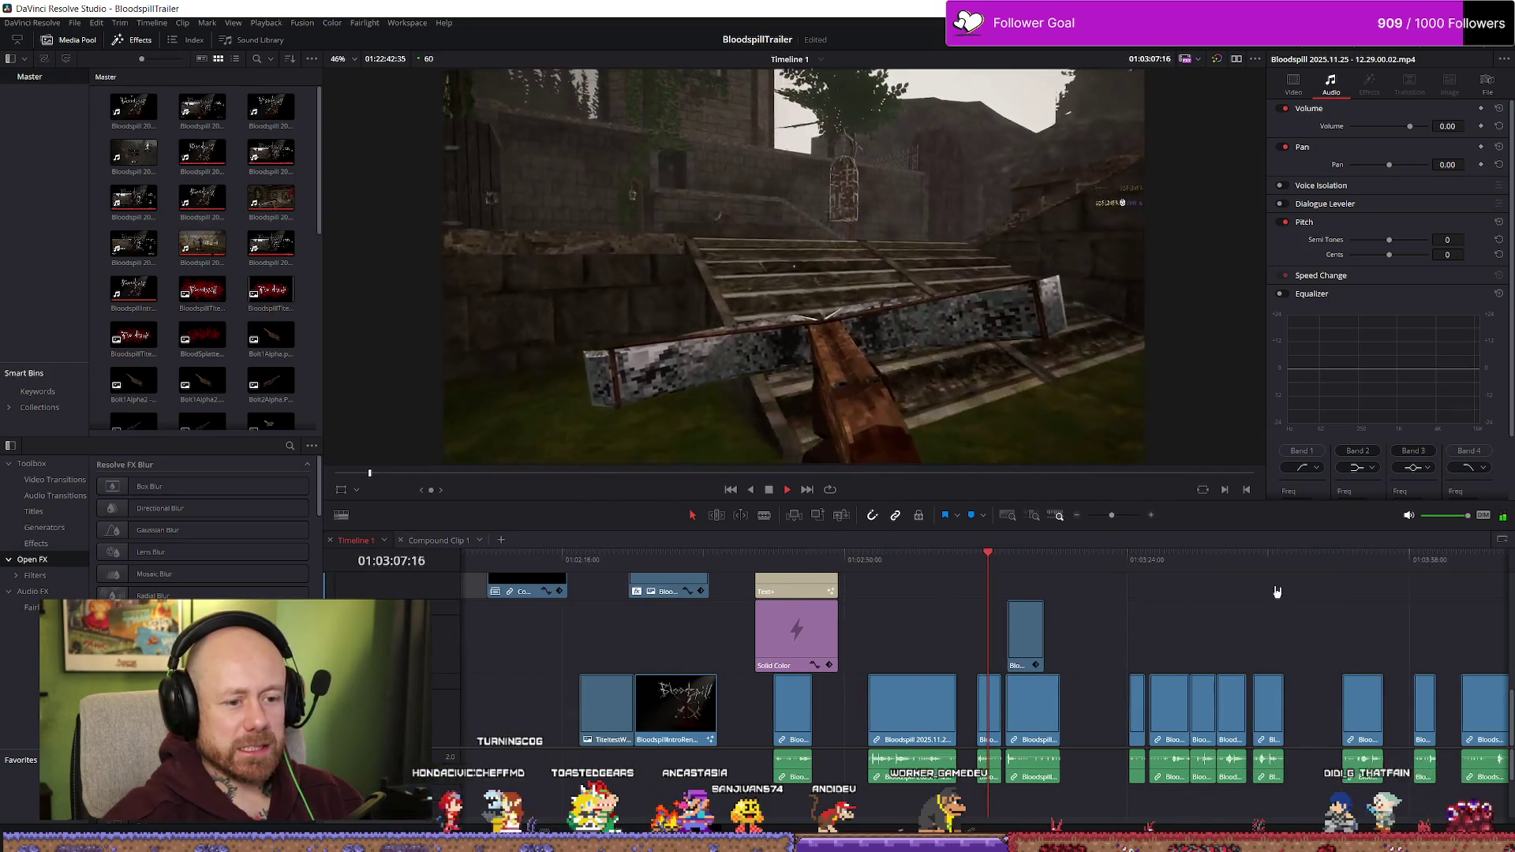
click(1010, 559)
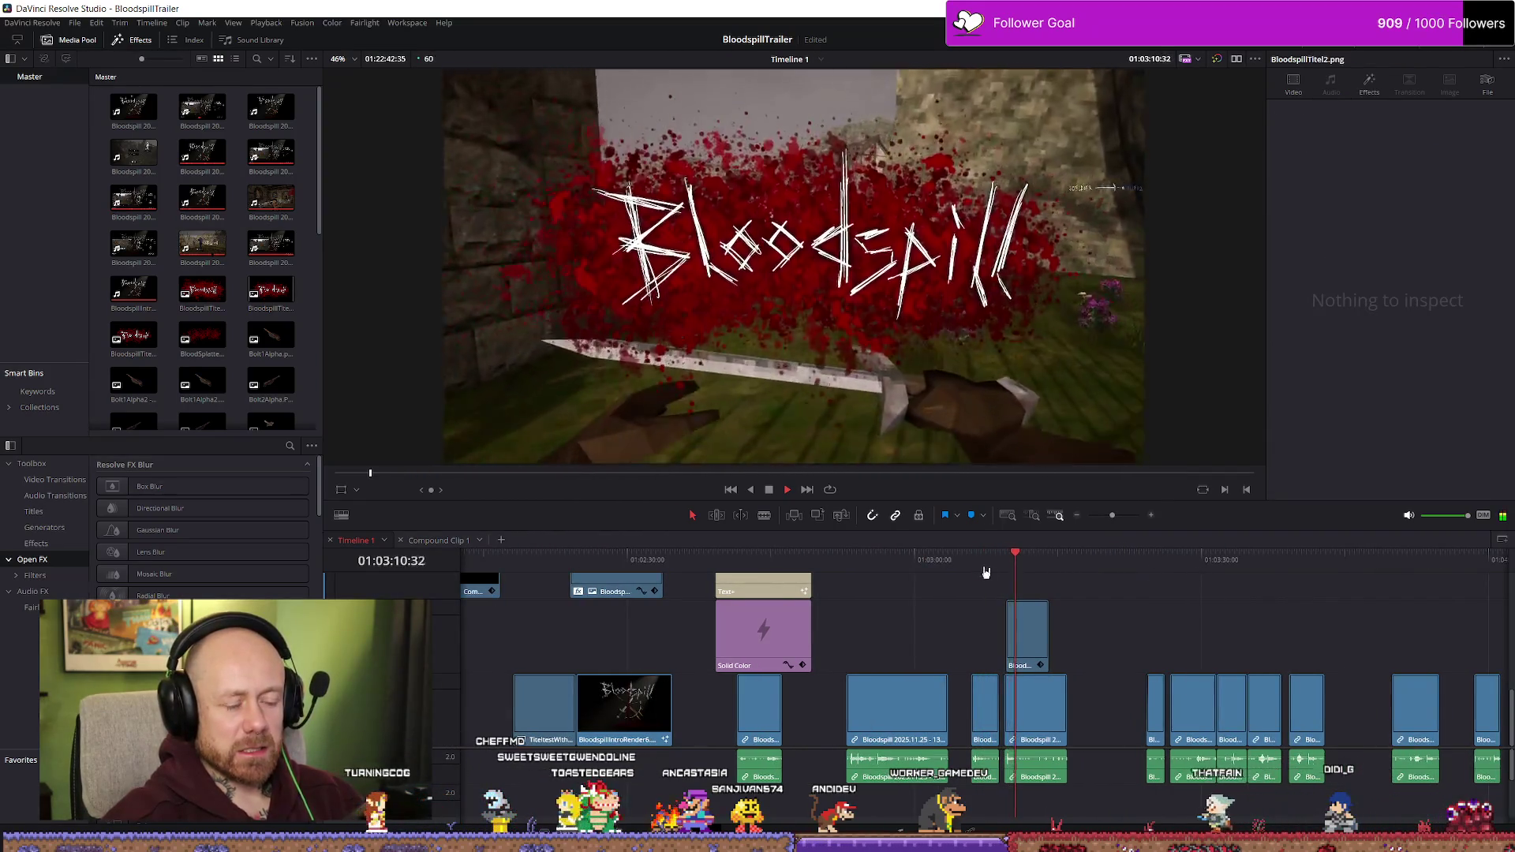
click(971, 560)
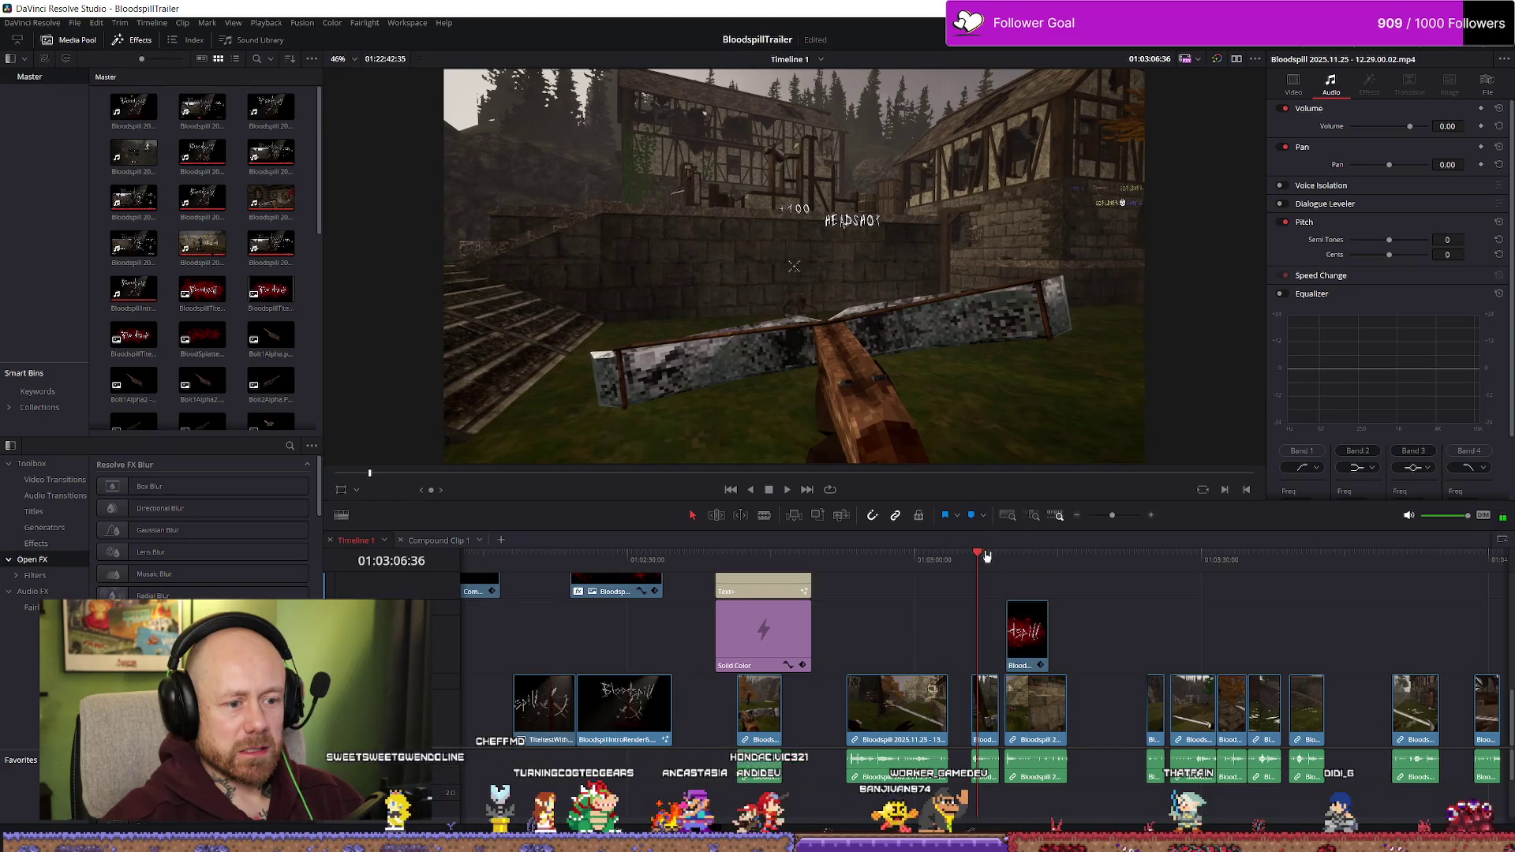
key(space)
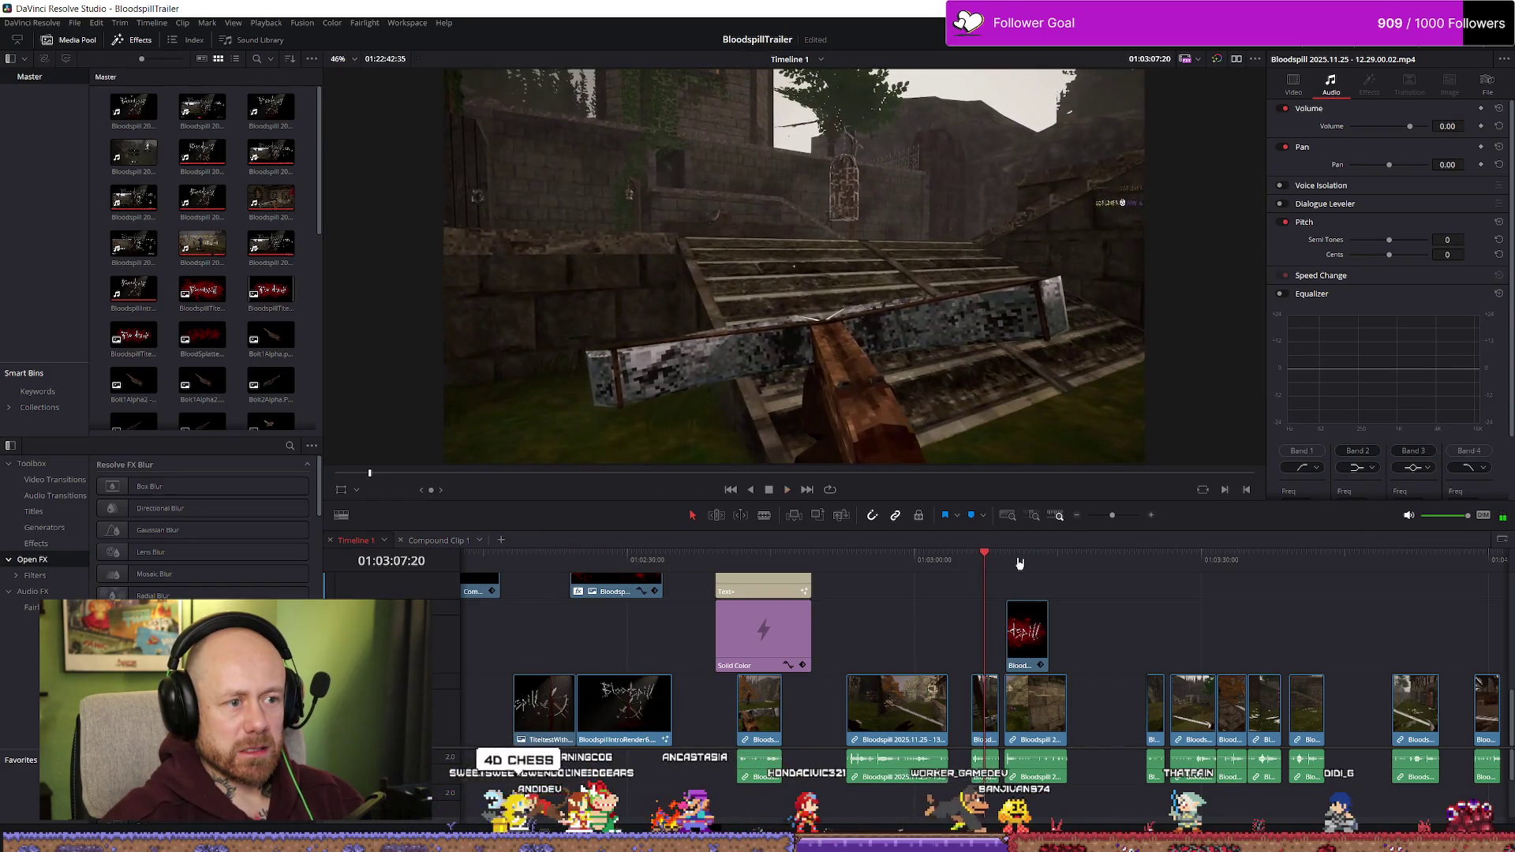
click(1168, 560)
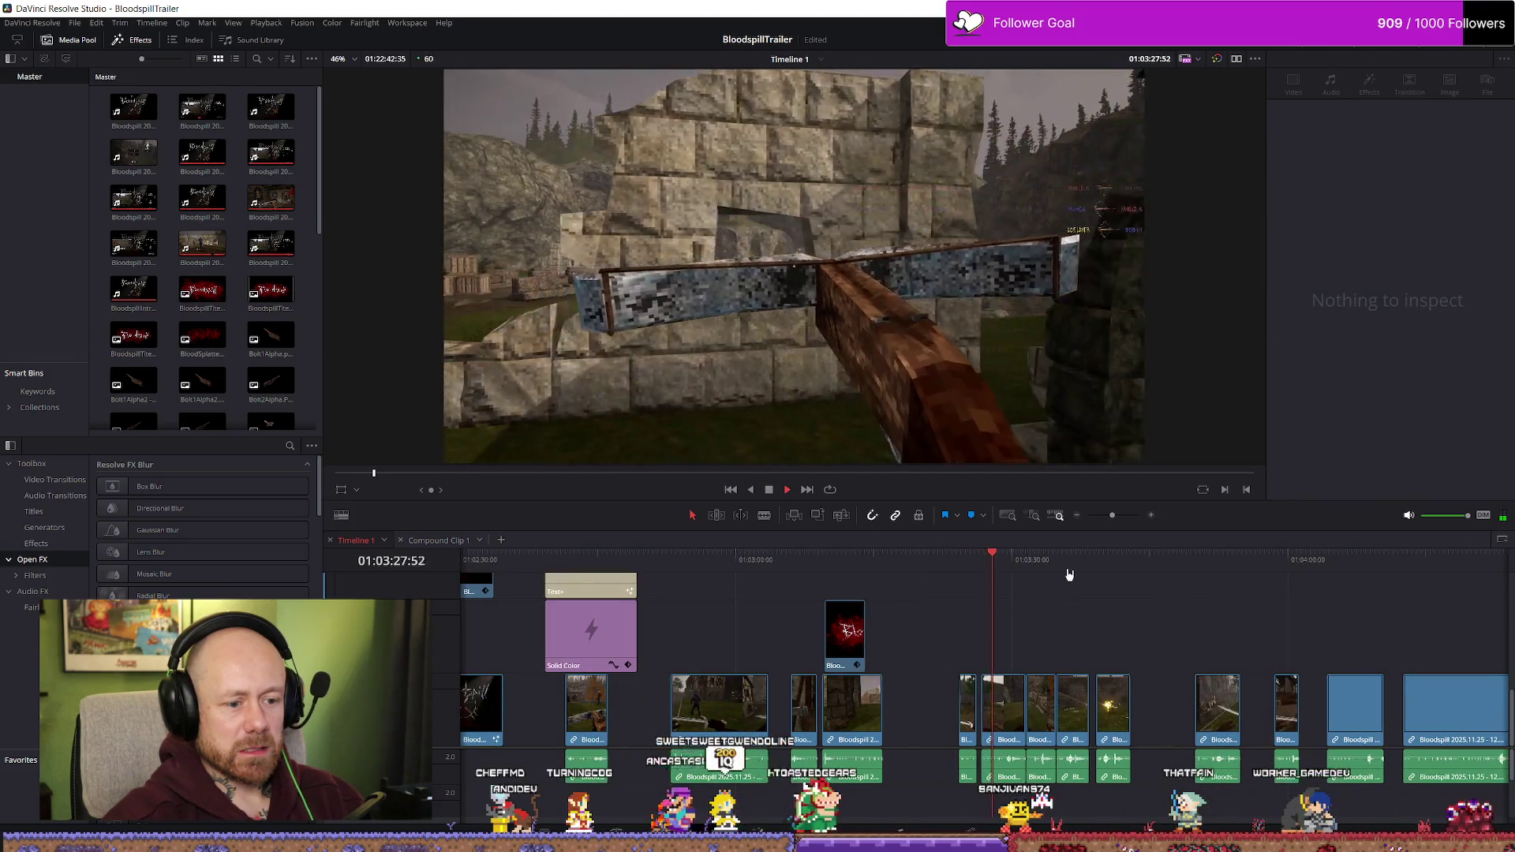
click(1048, 560)
key(space)
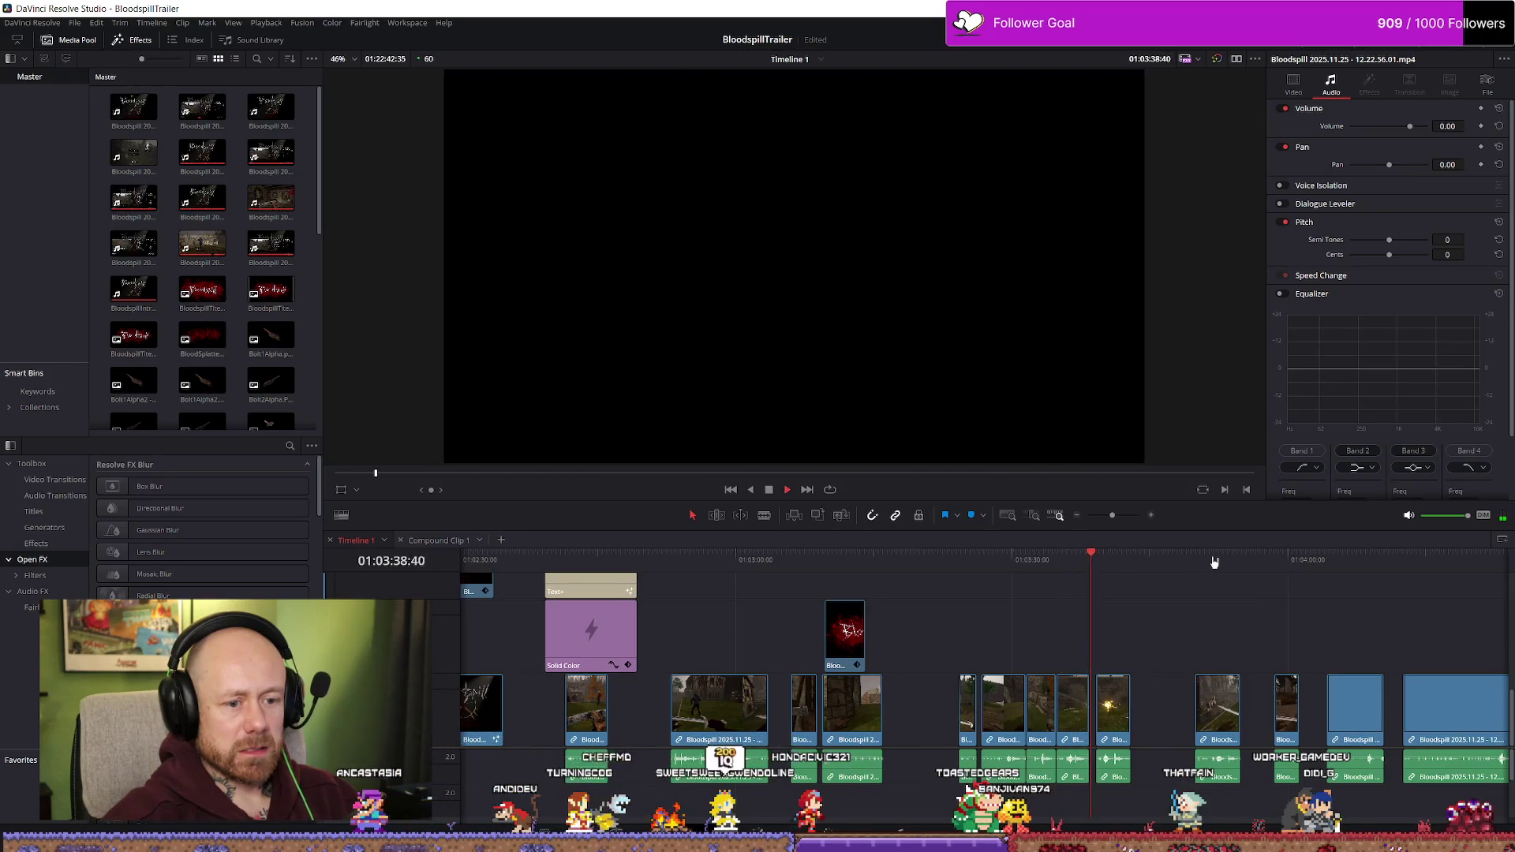
click(1217, 561)
click(1077, 563)
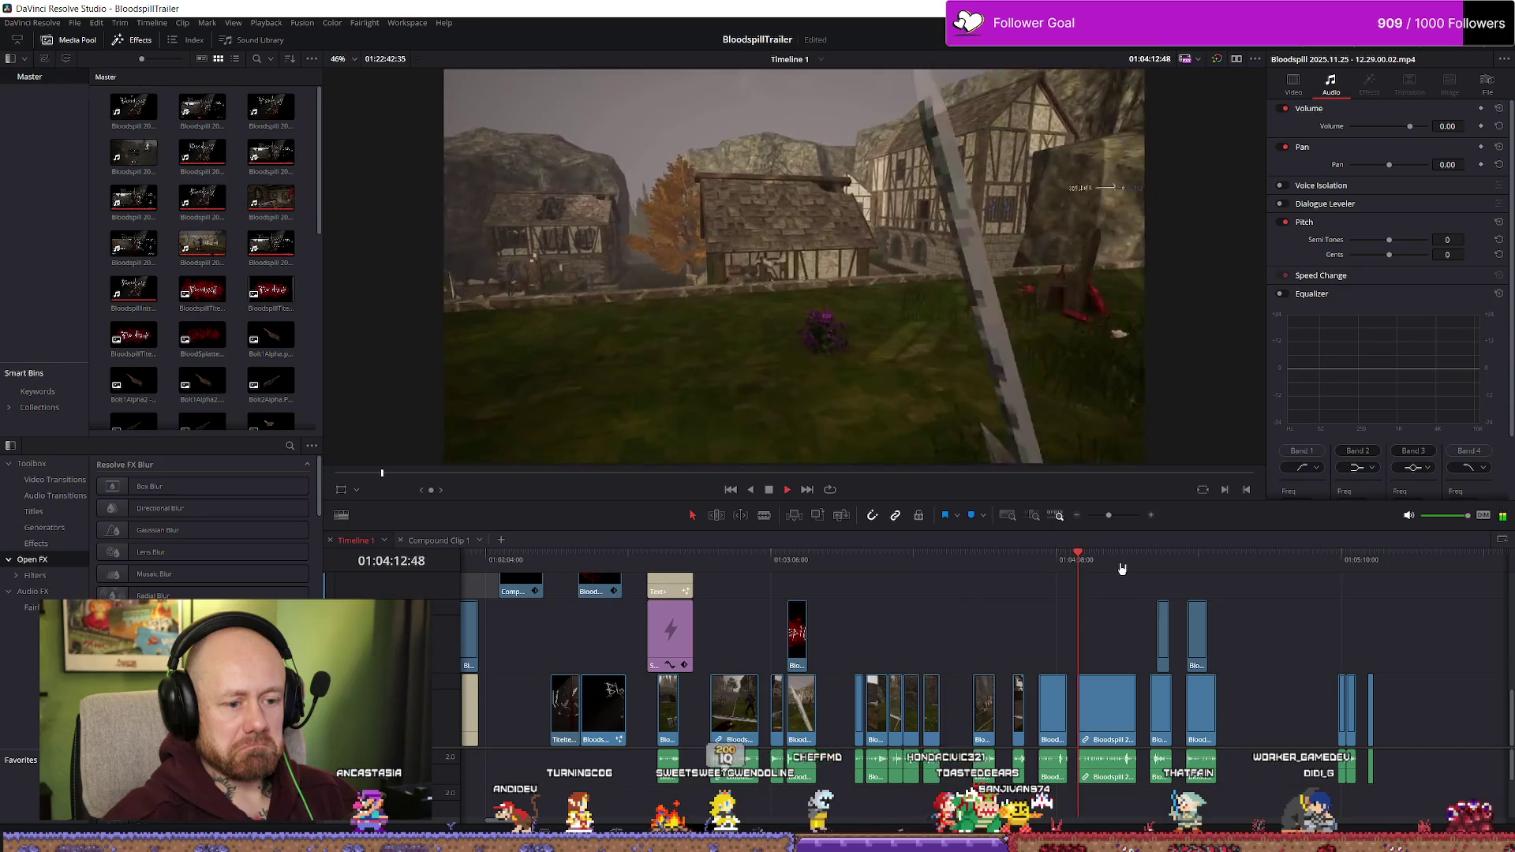
click(1110, 561)
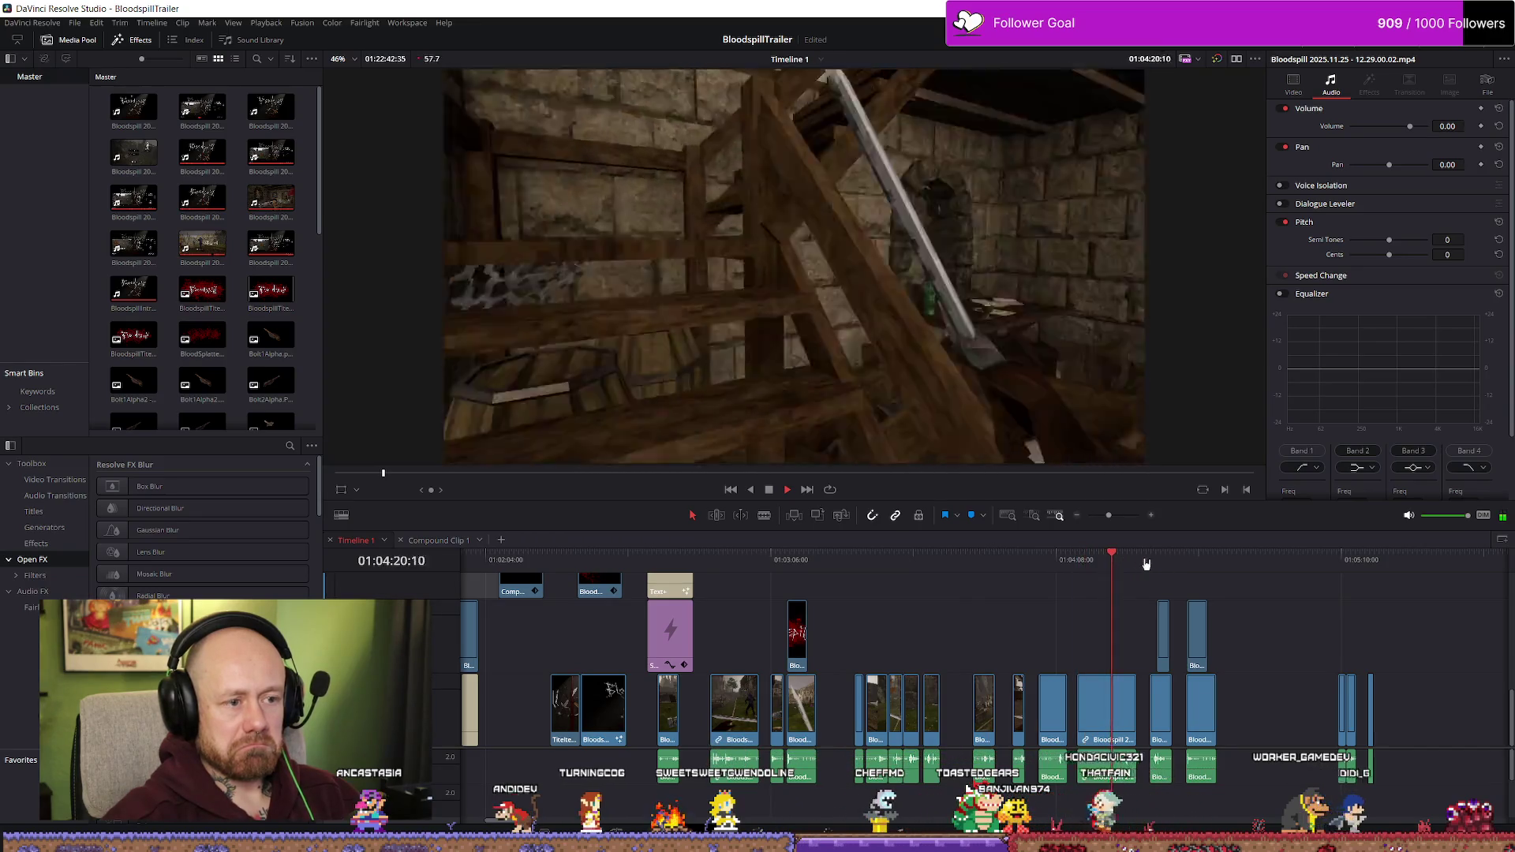
key(space)
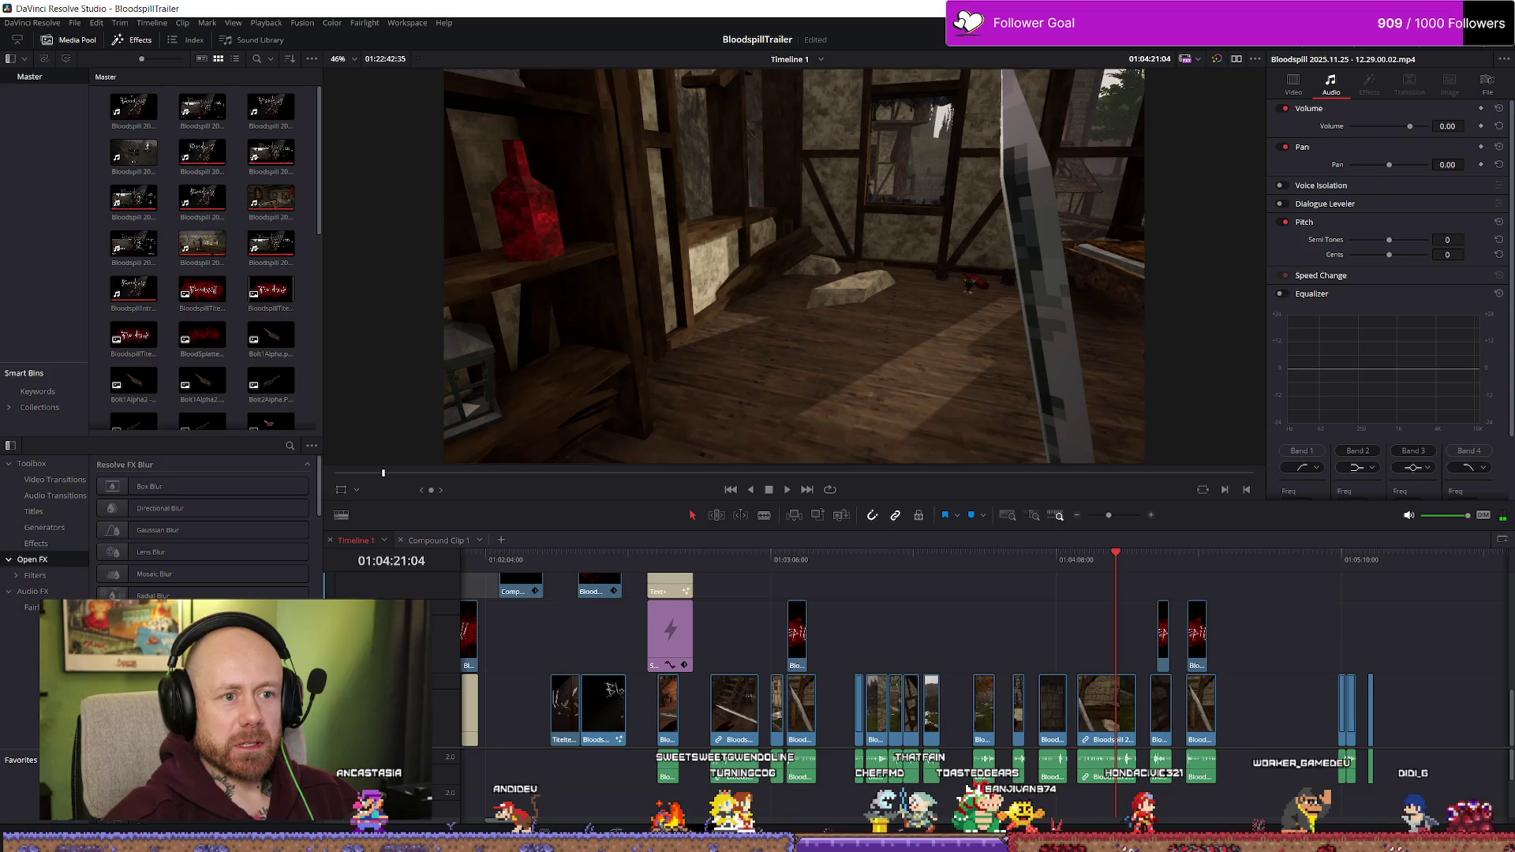
click(75, 22)
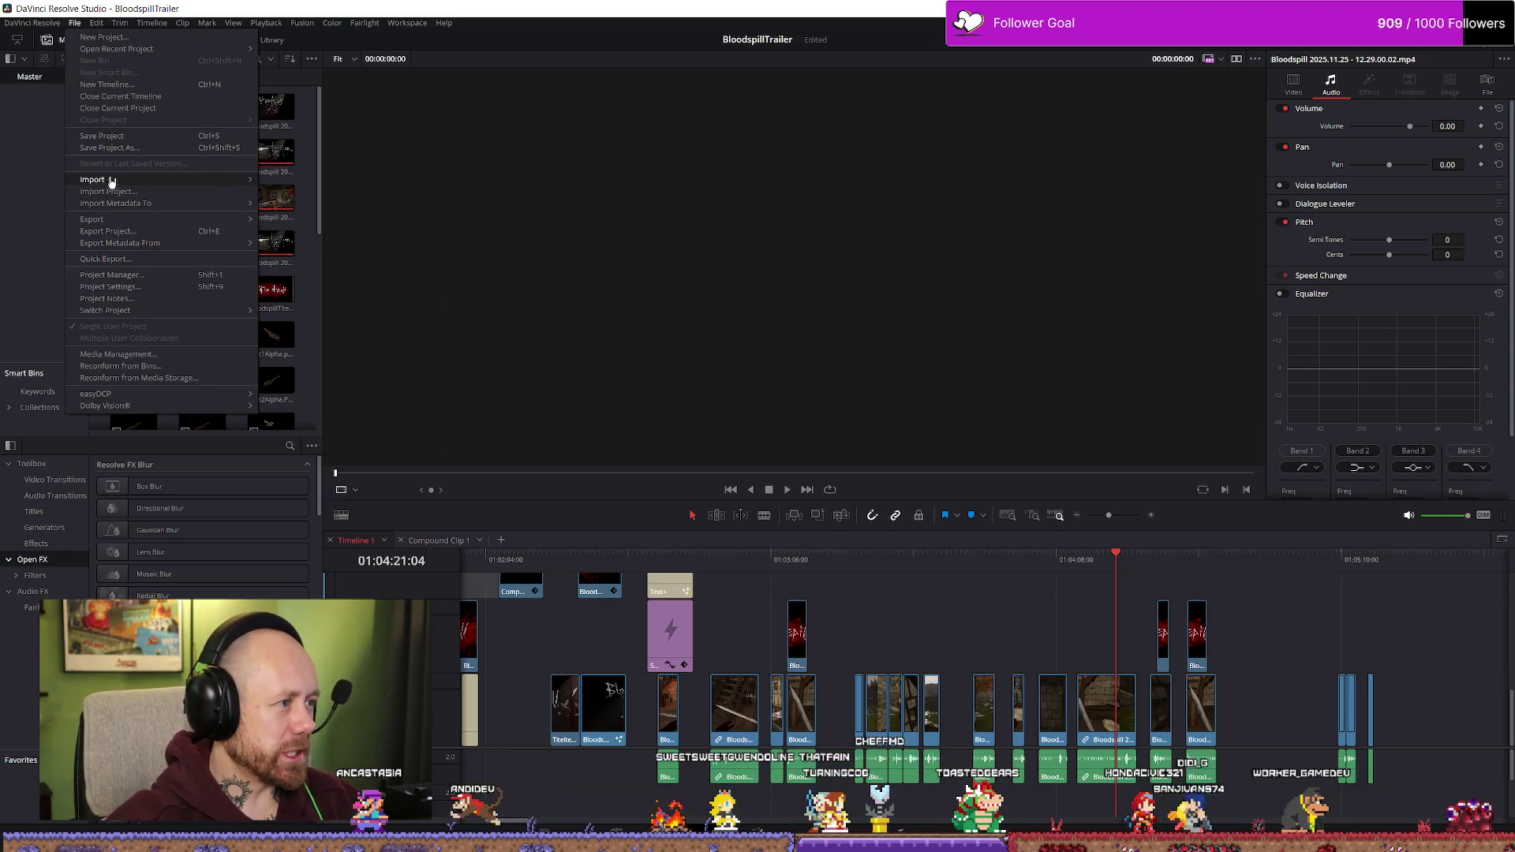
- Save the trailer project and switch away from Resolve
click(118, 137)
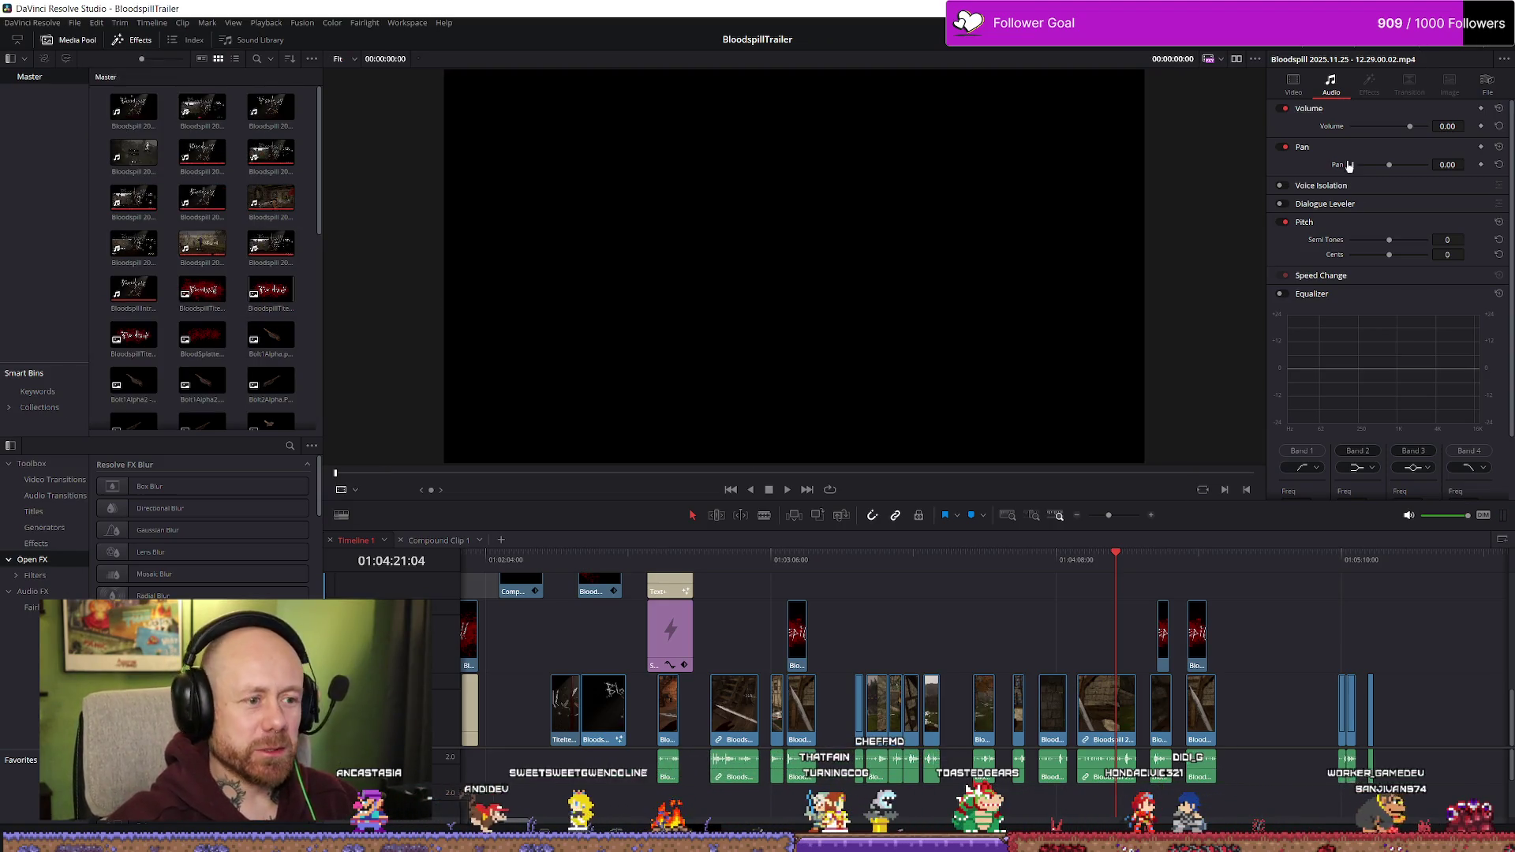
key(alt+Tab)
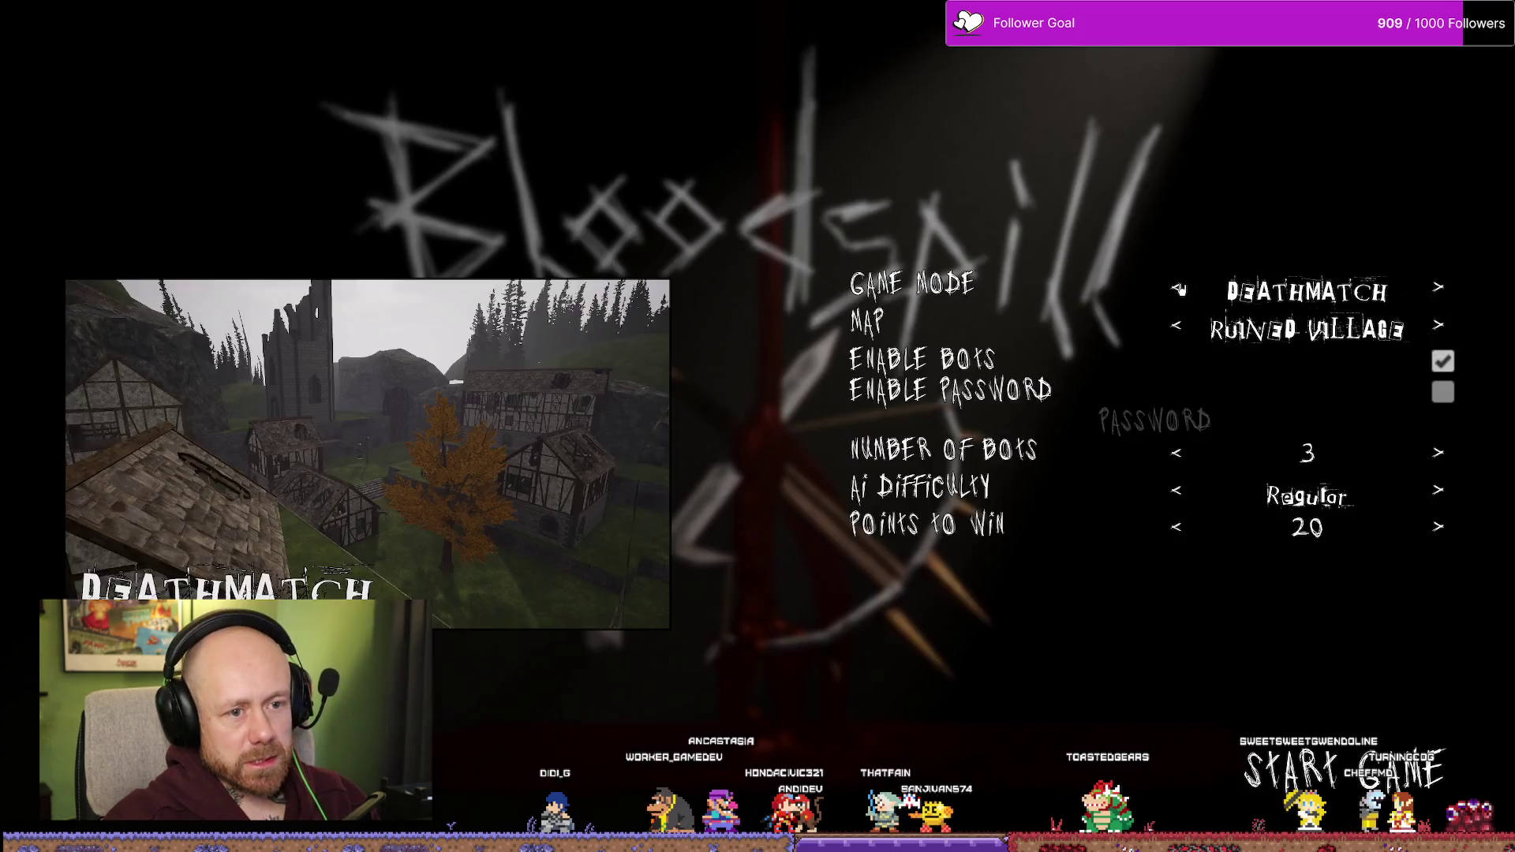
- Start a Conquest match with Recruit AI difficulty and one Team A bot
click(1177, 289)
click(1178, 289)
click(1178, 289)
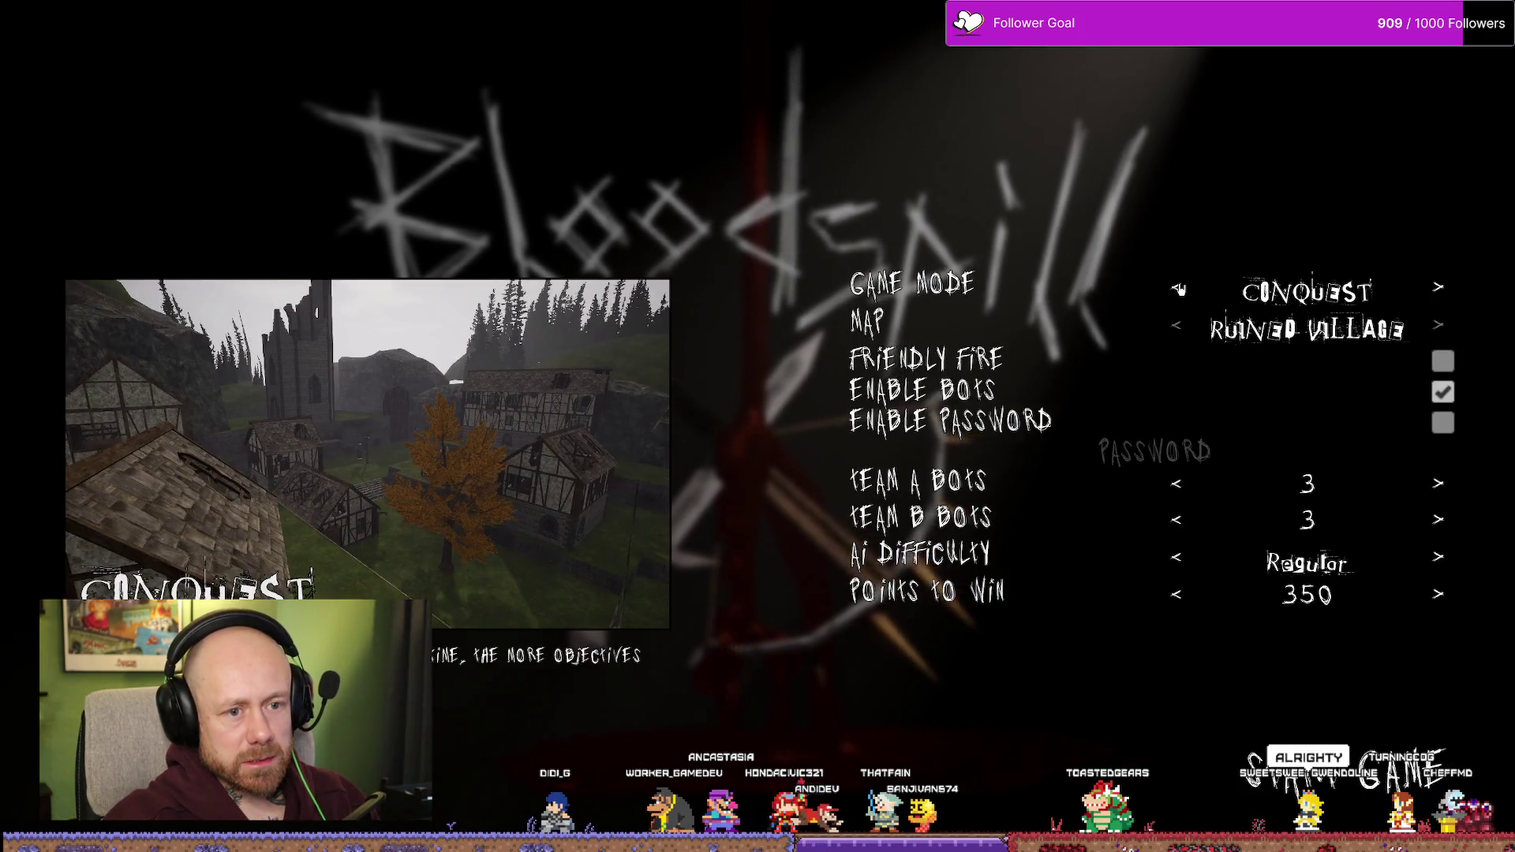
click(1177, 289)
click(1439, 289)
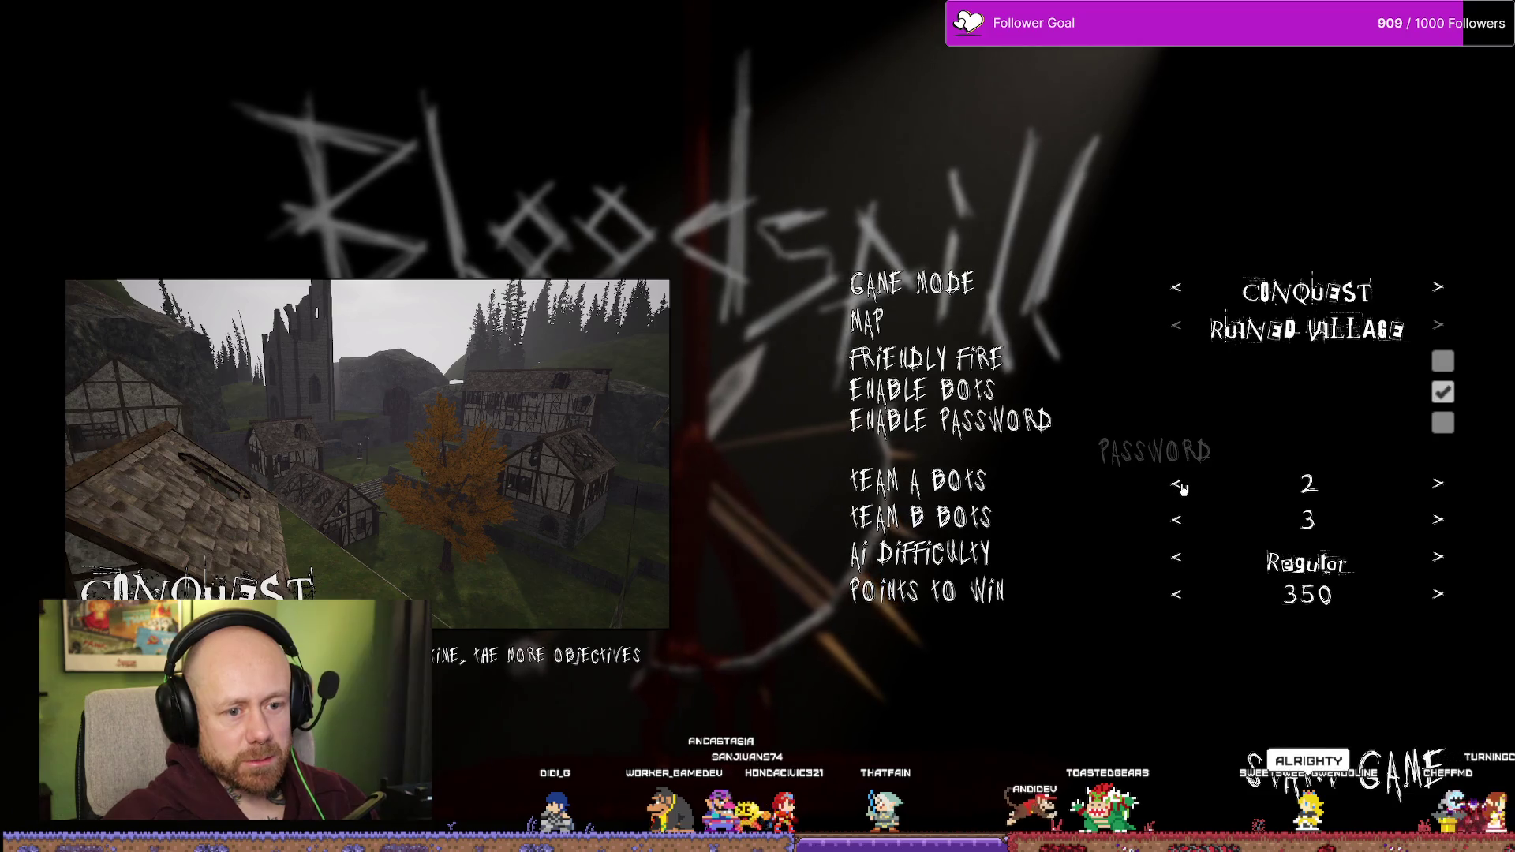
click(1438, 484)
click(1285, 555)
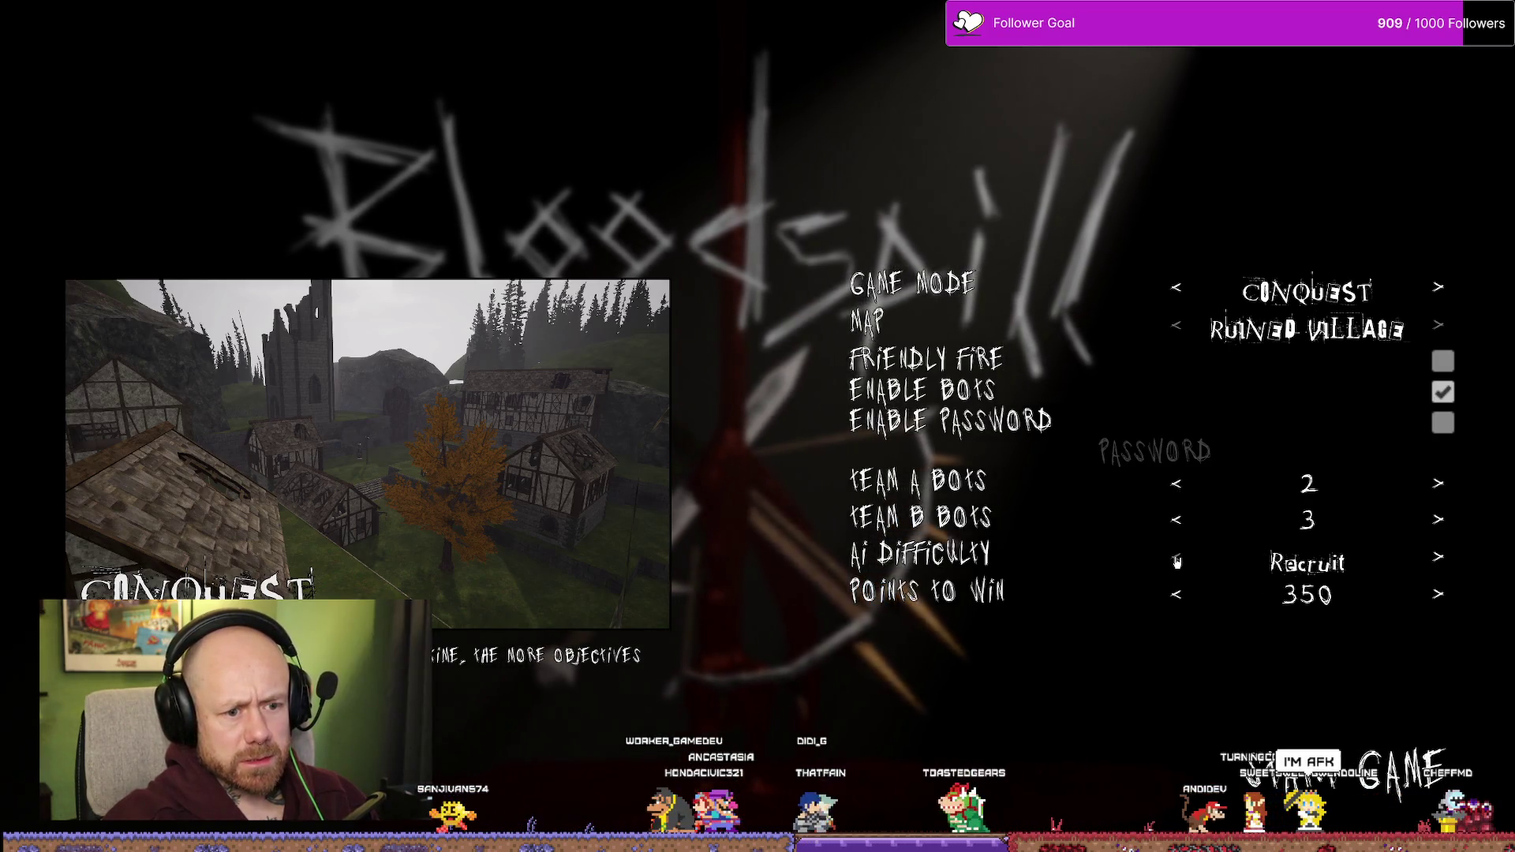
click(1177, 484)
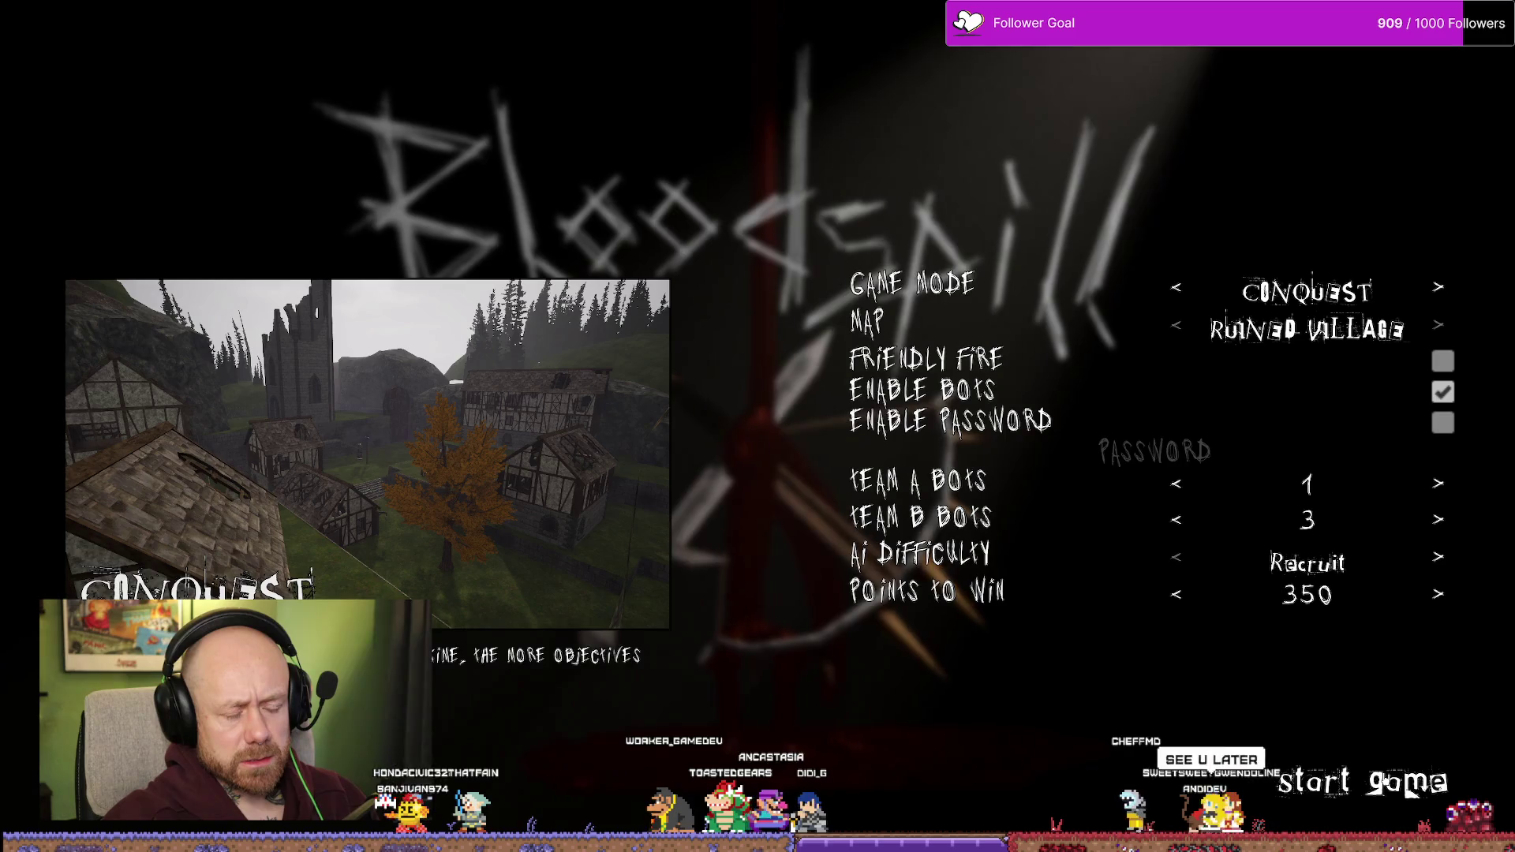
click(1408, 785)
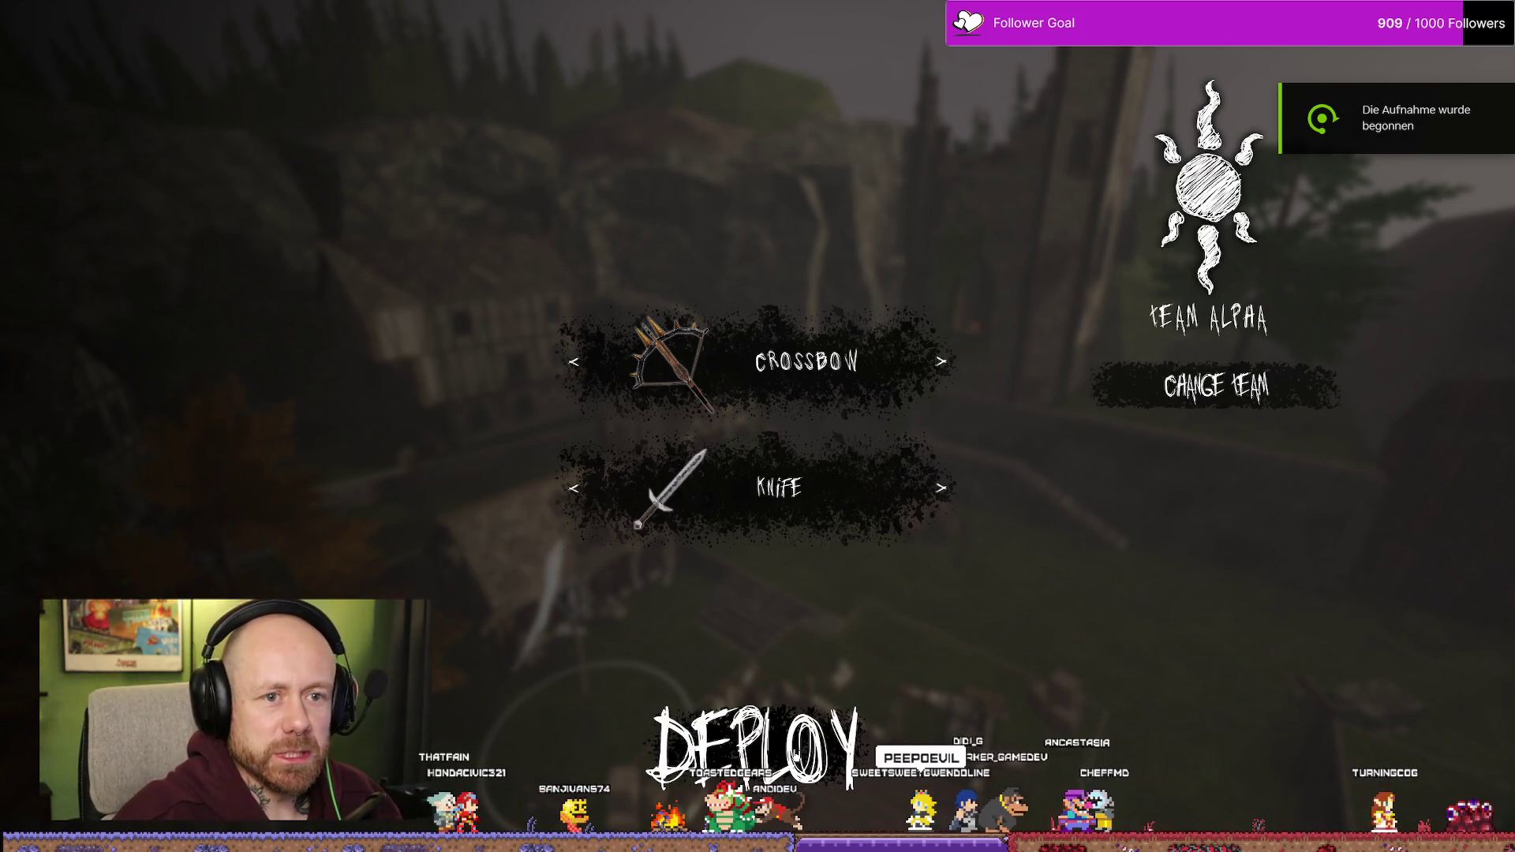
- Deploy with the crossbow, move onto capture point A, and shoot an enemy
click(753, 746)
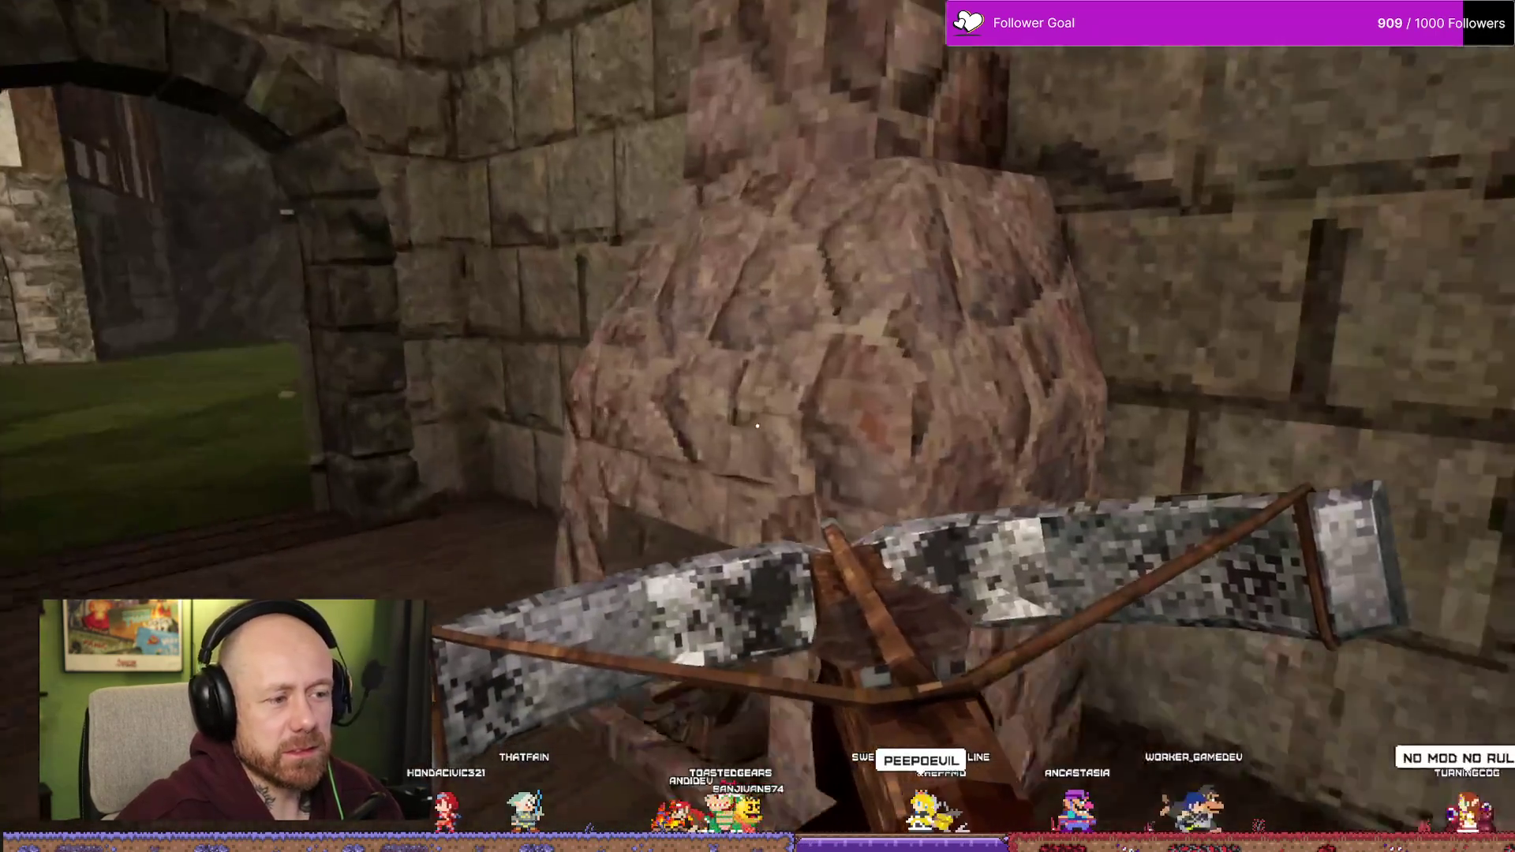
key(w)
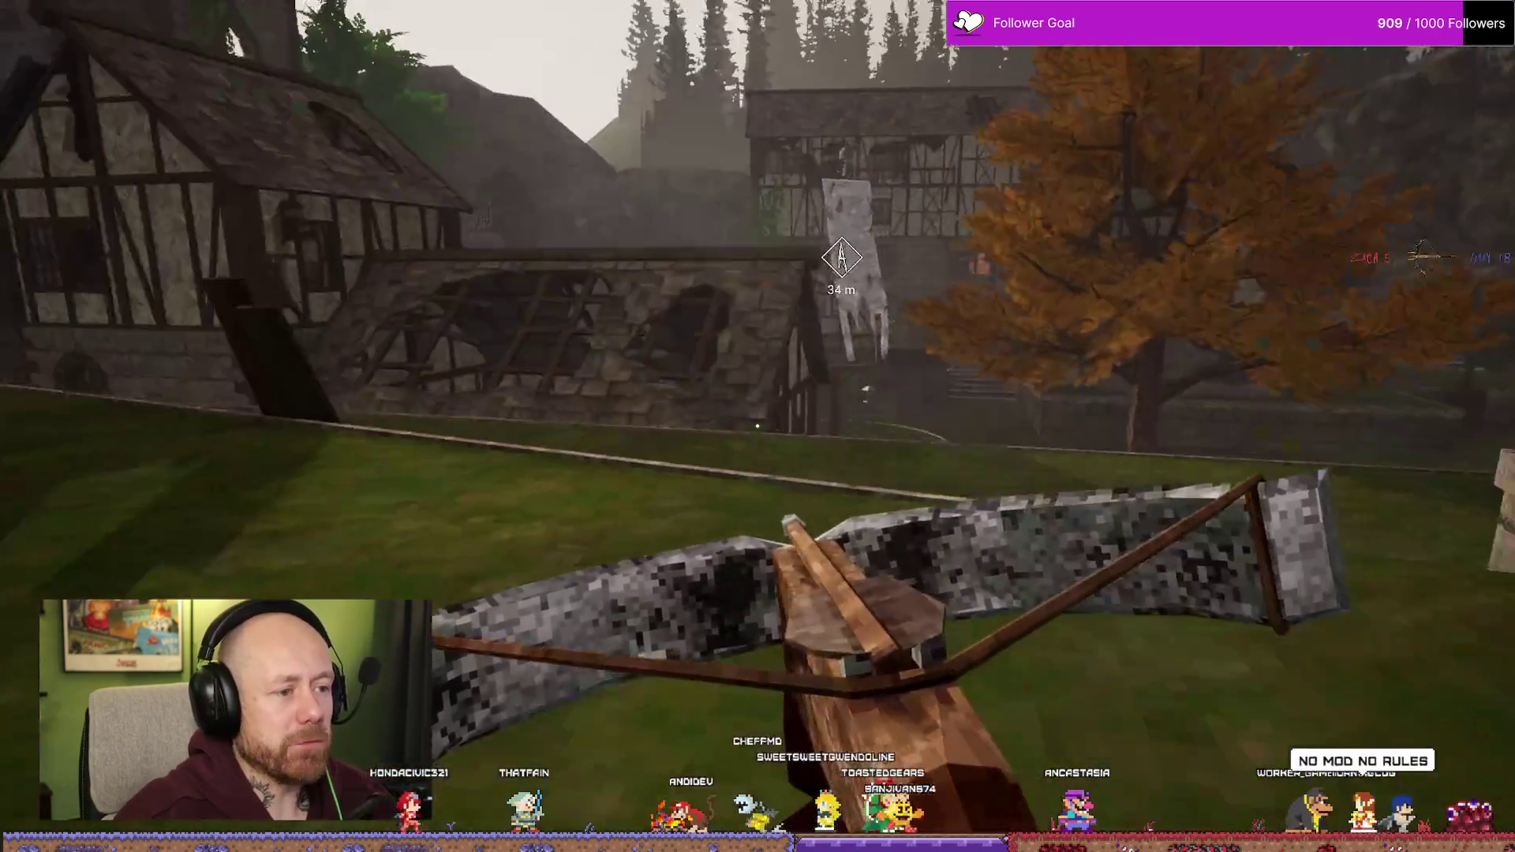
key(w)
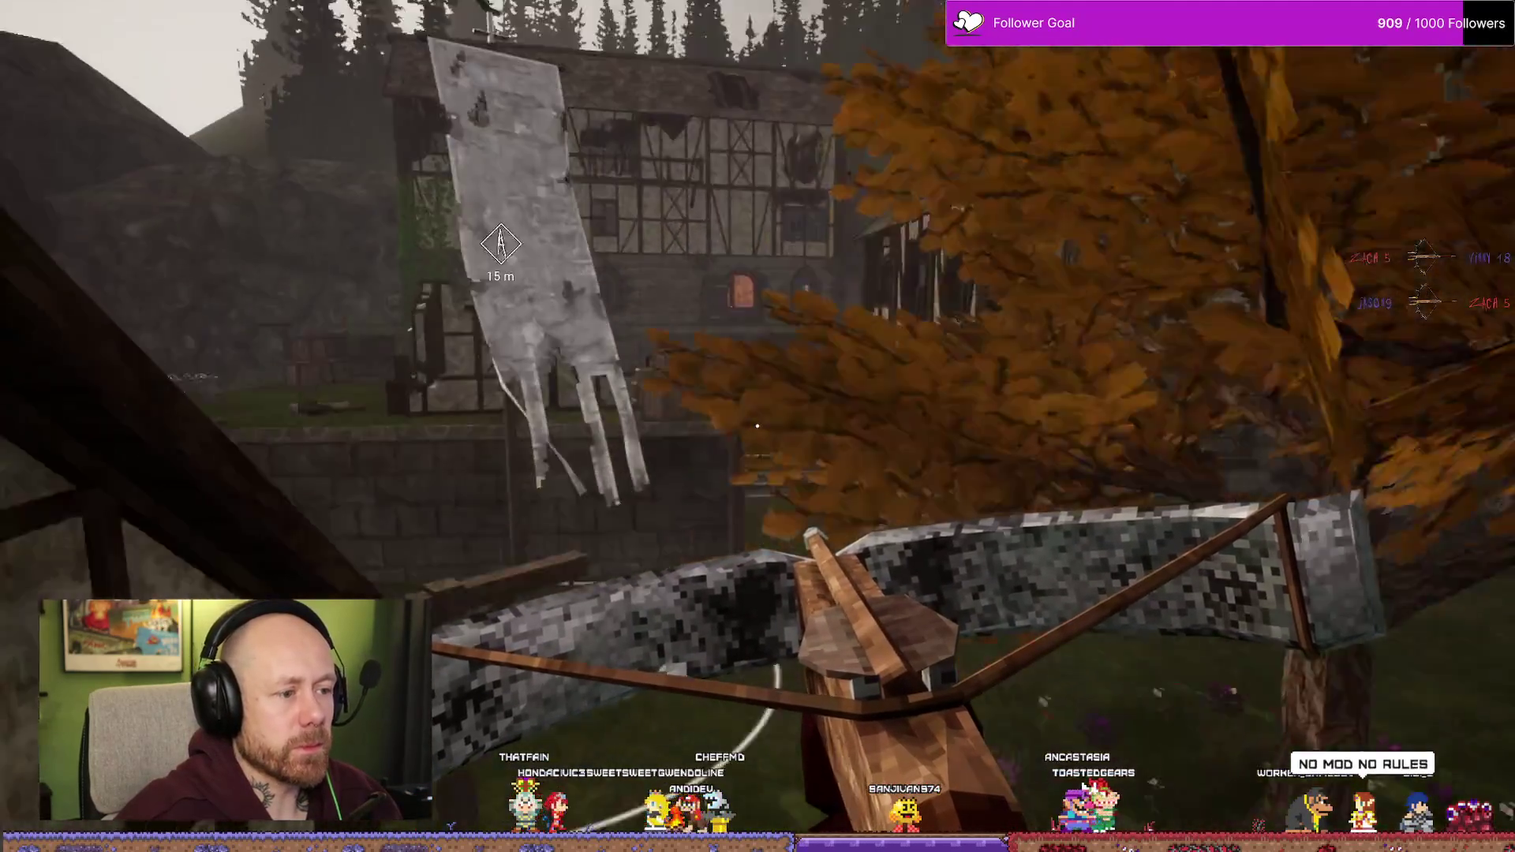
key(w)
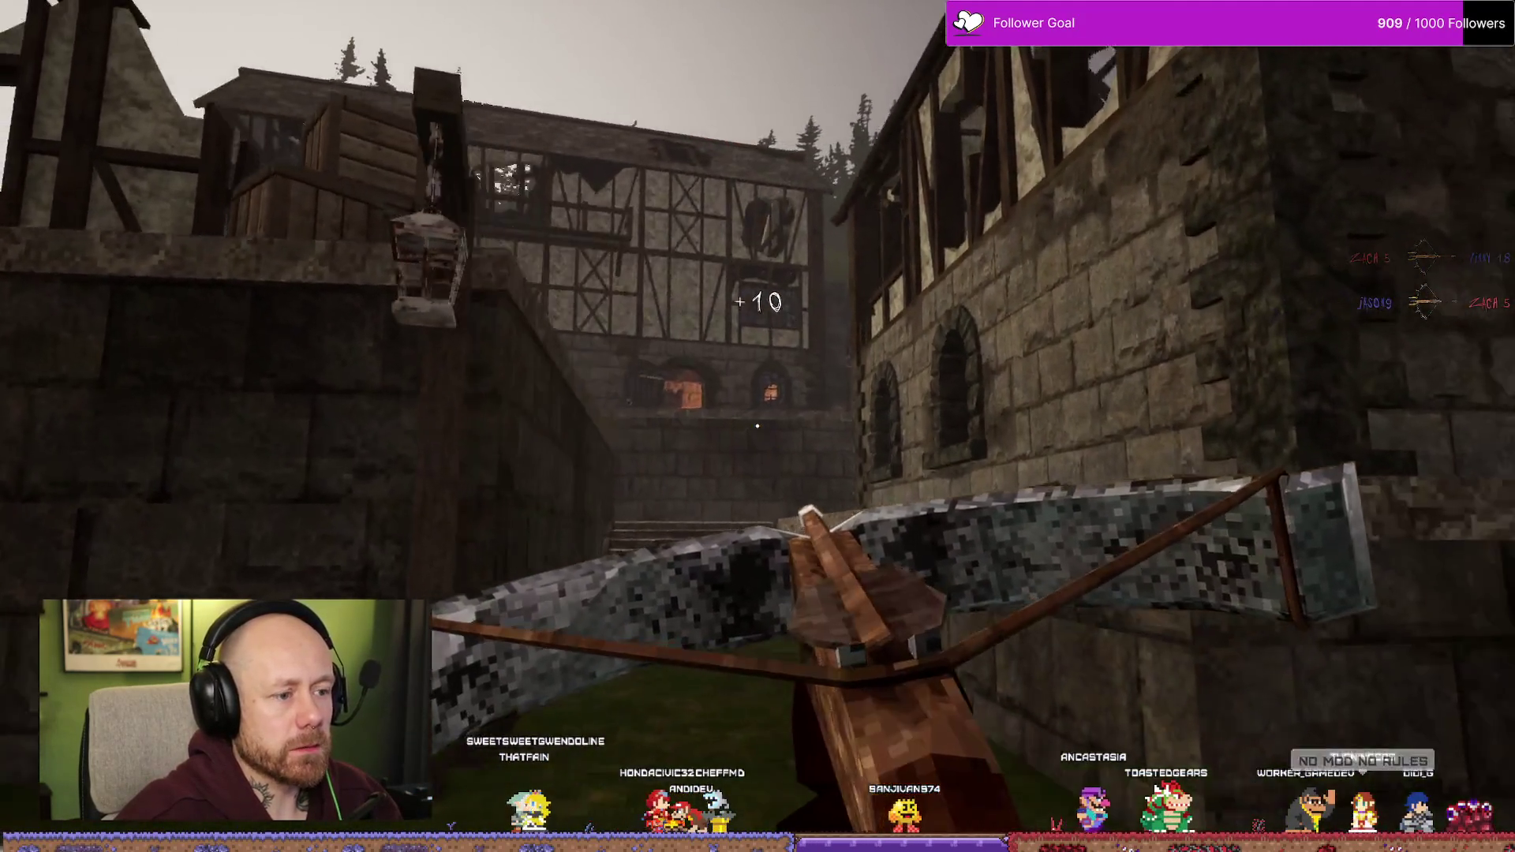
key(w)
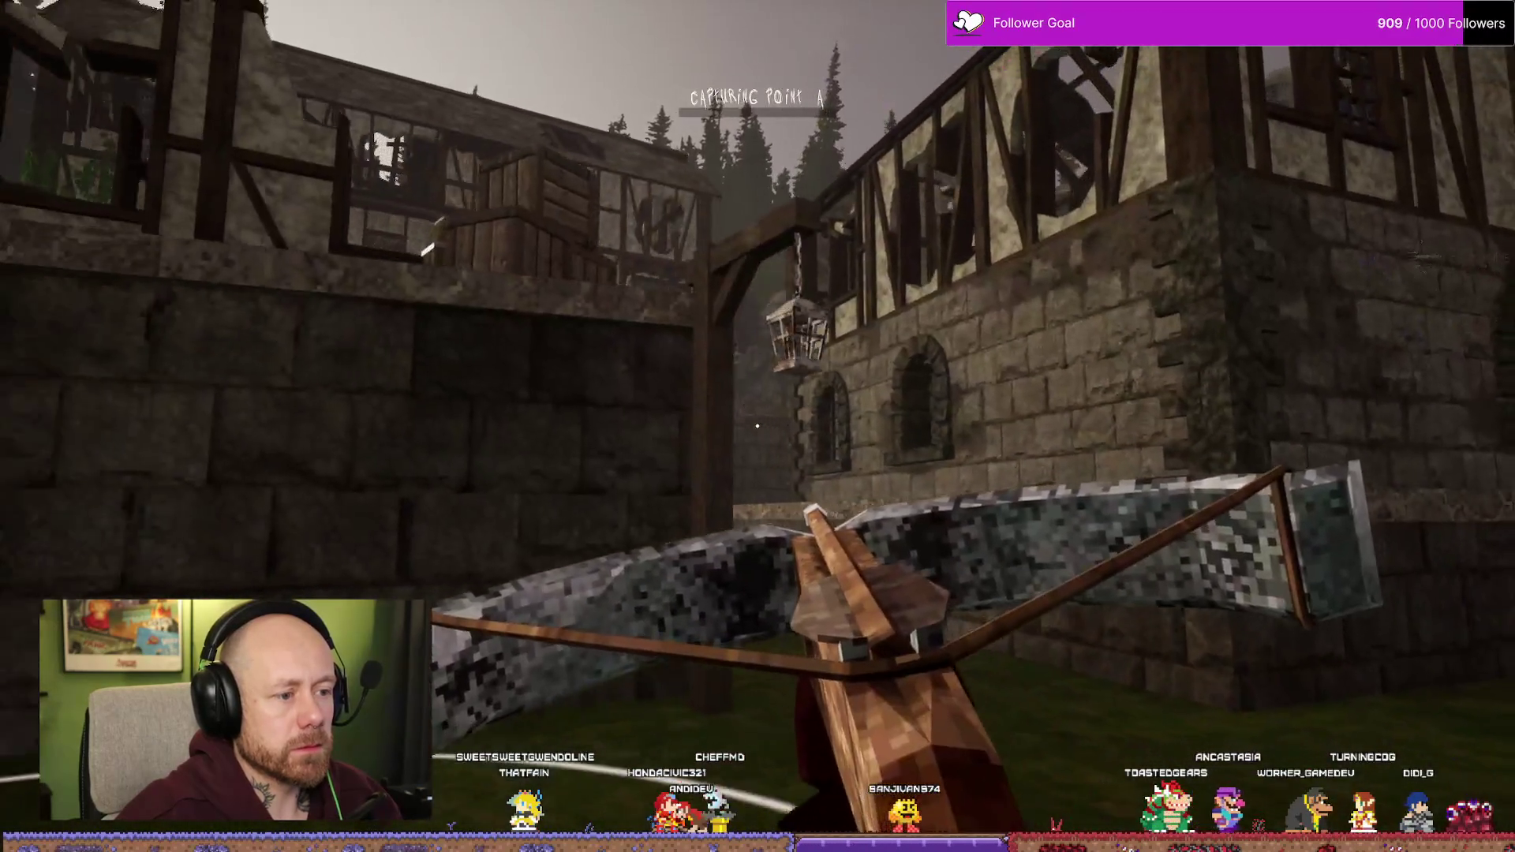
key(s)
key(s)
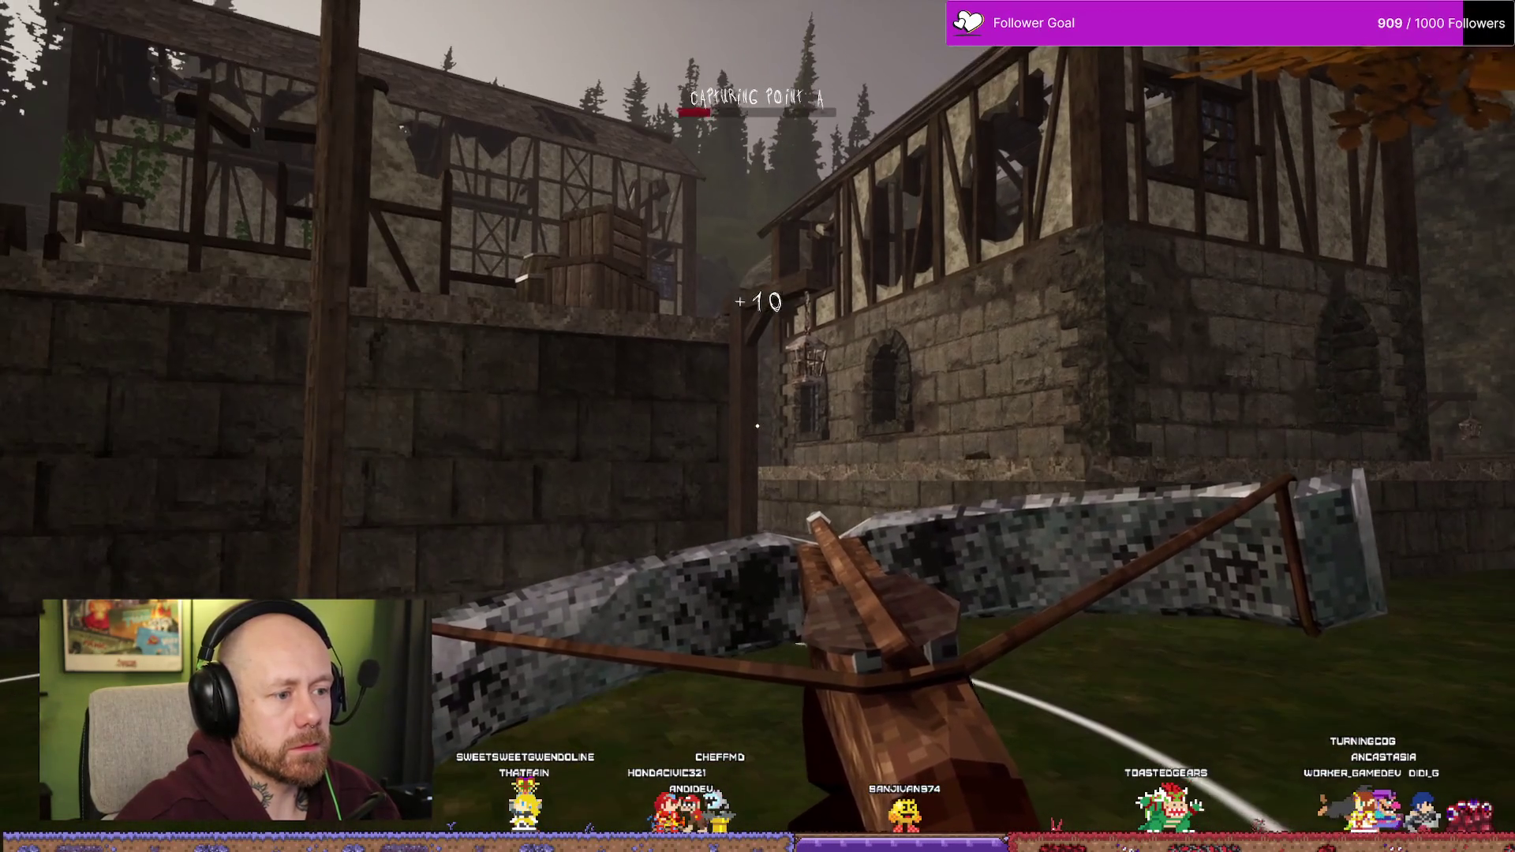
mouse_move(758, 427)
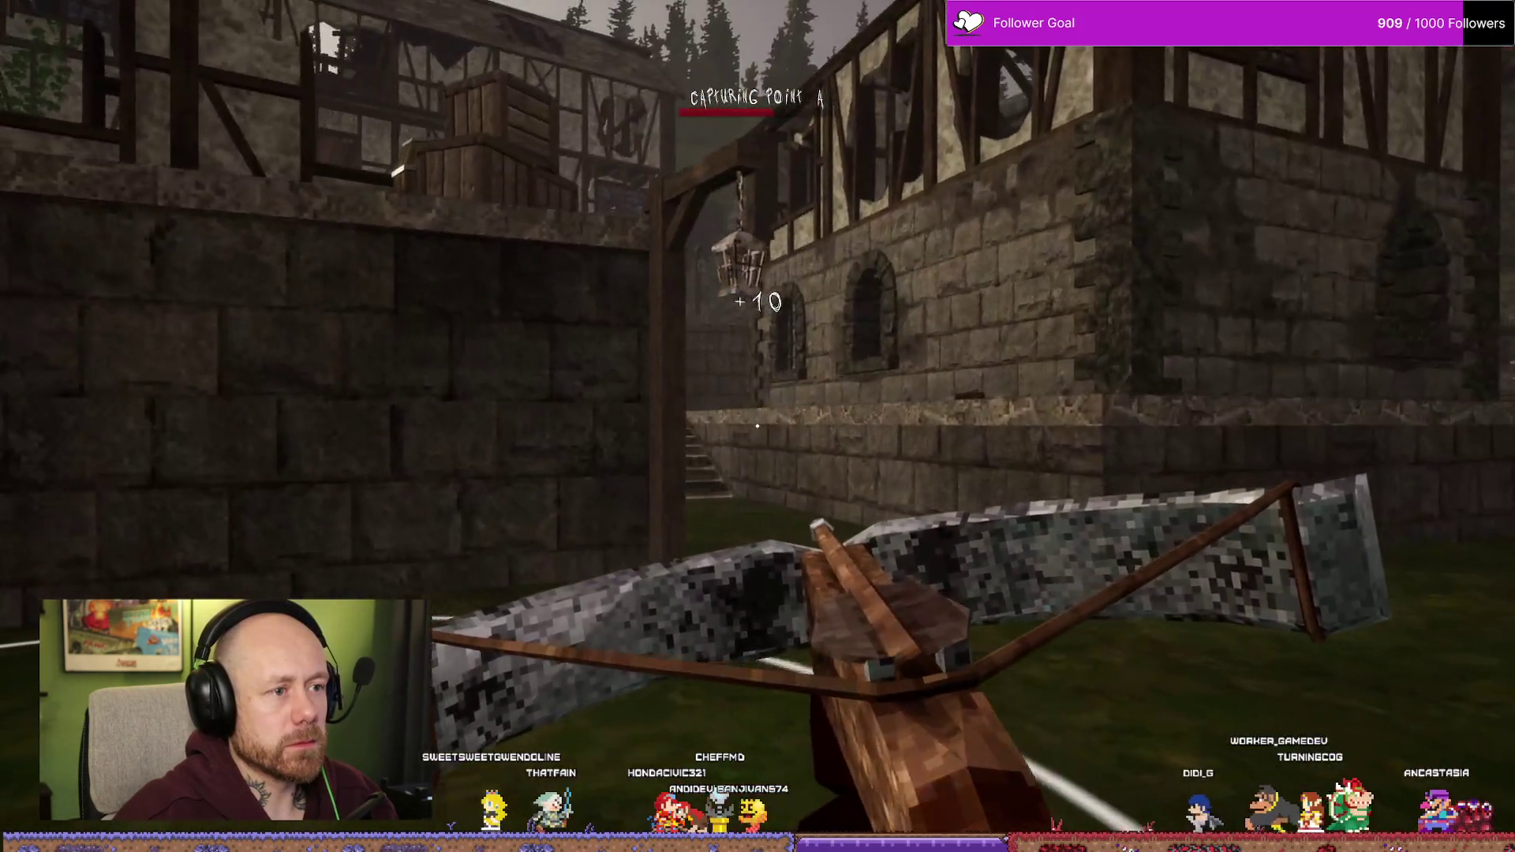
click(757, 426)
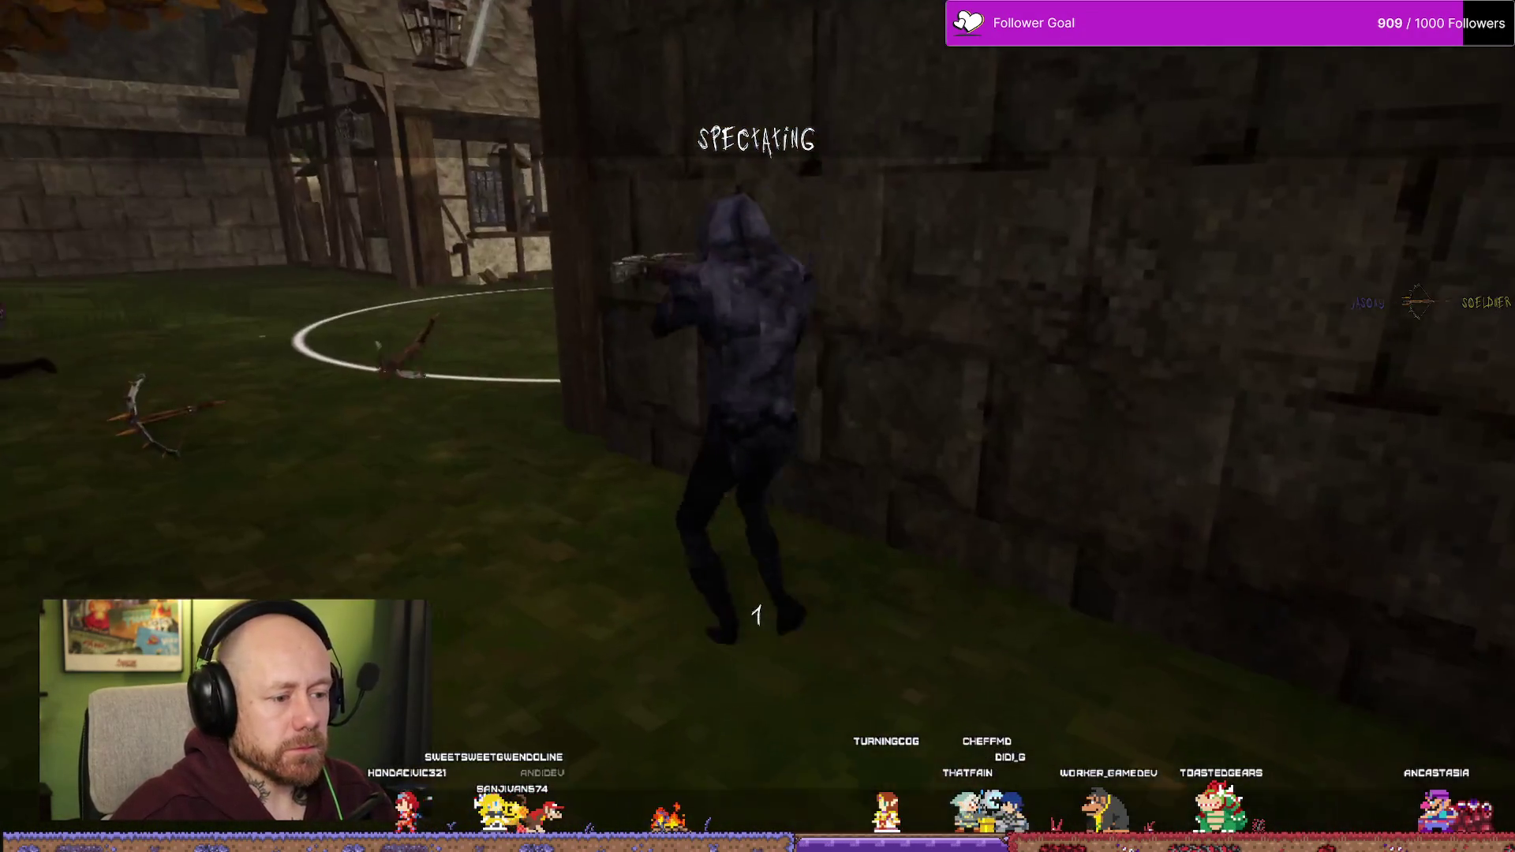
- Respawn and advance past the autumn tree toward the stone stairs
click(937, 756)
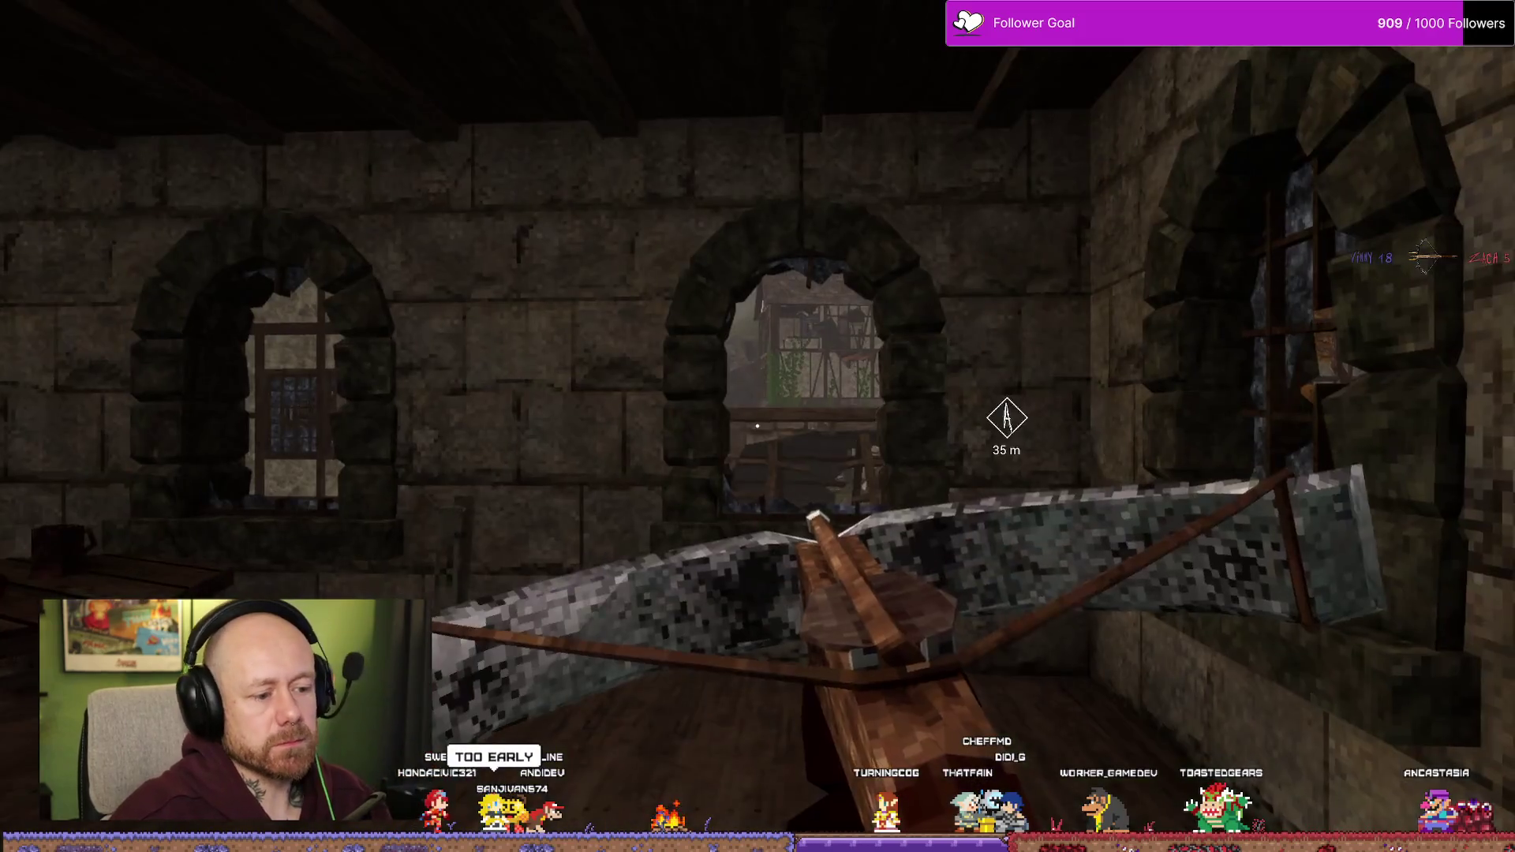
key(w)
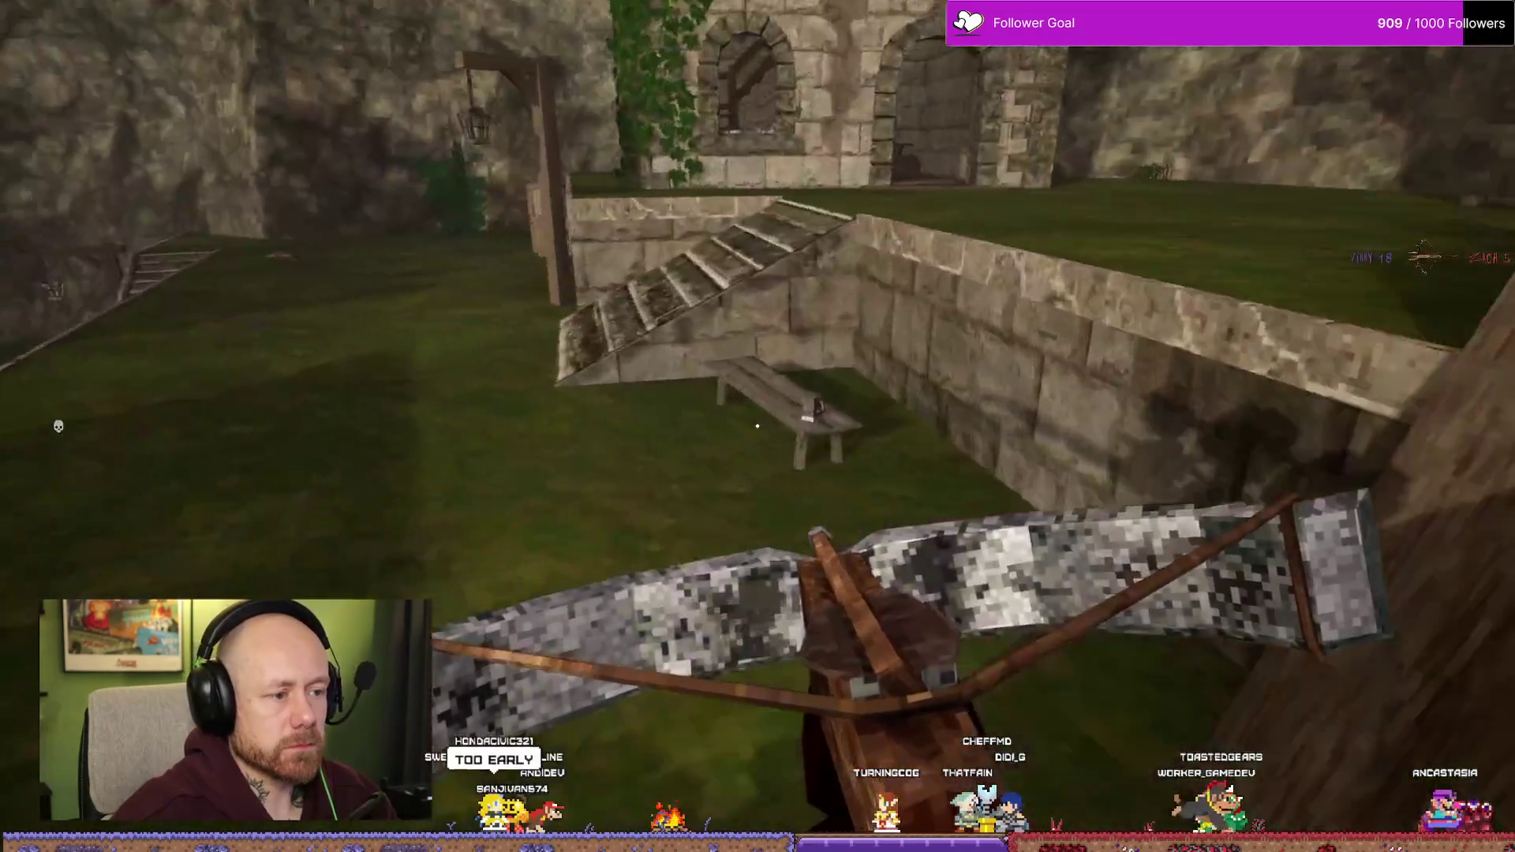
key(w)
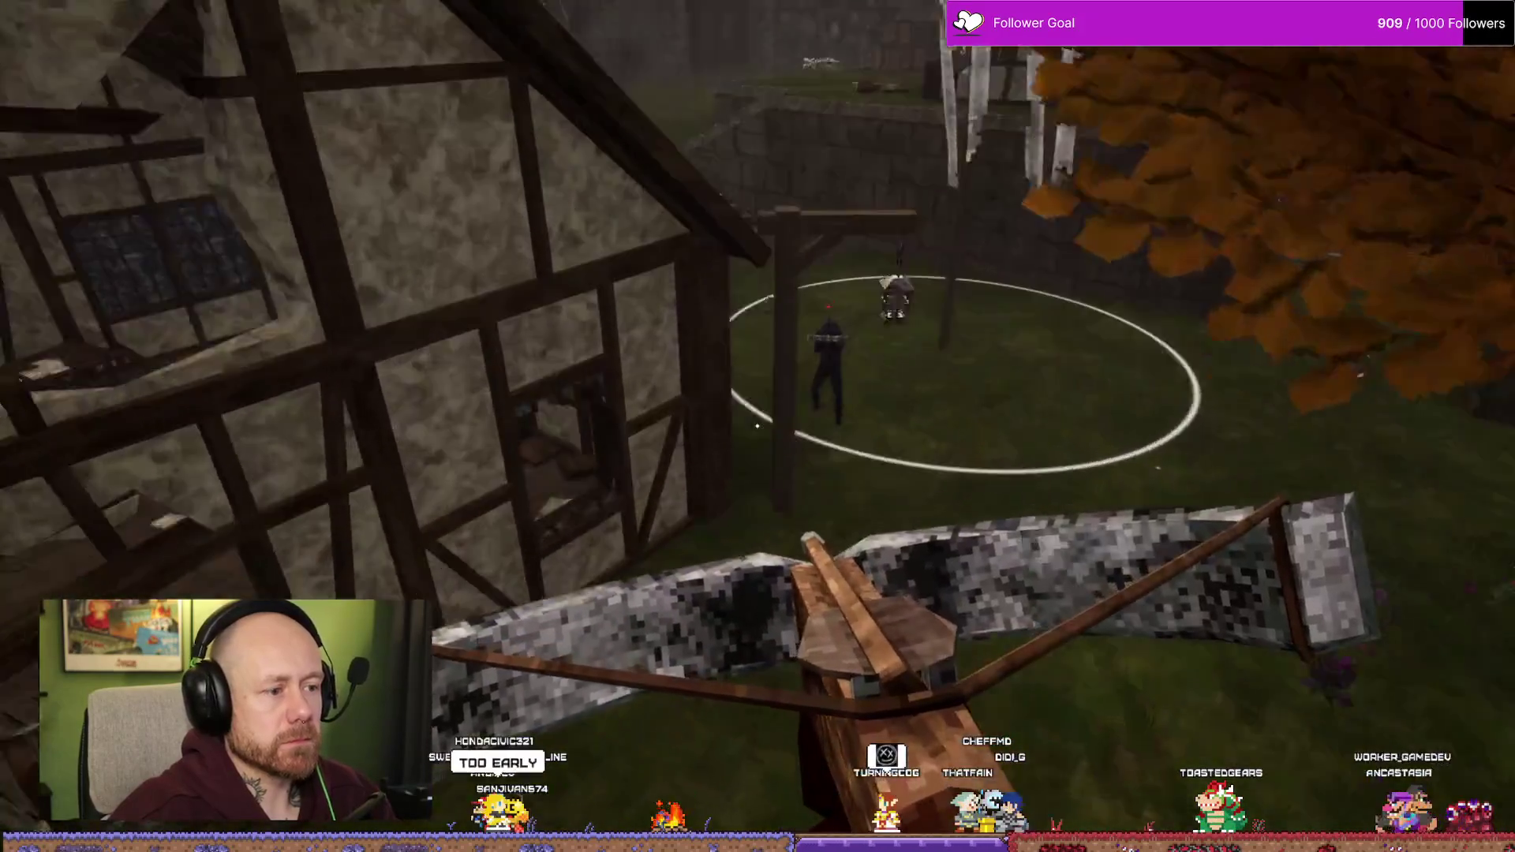
key(w)
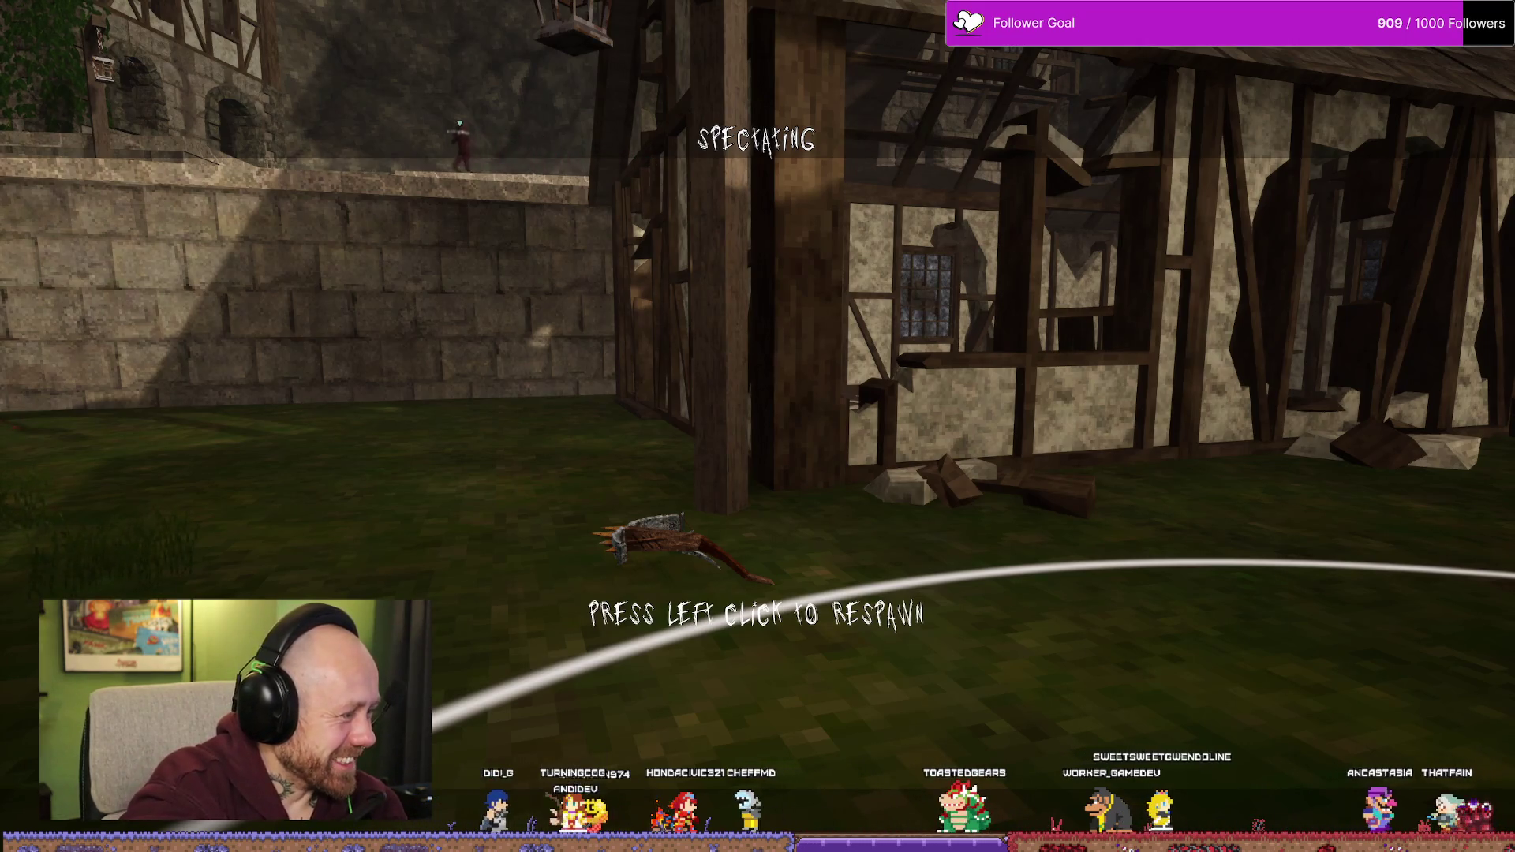
- Redeploy with the crossbow, shoot an enemy in the courtyard, and push through the archway
click(757, 426)
click(755, 737)
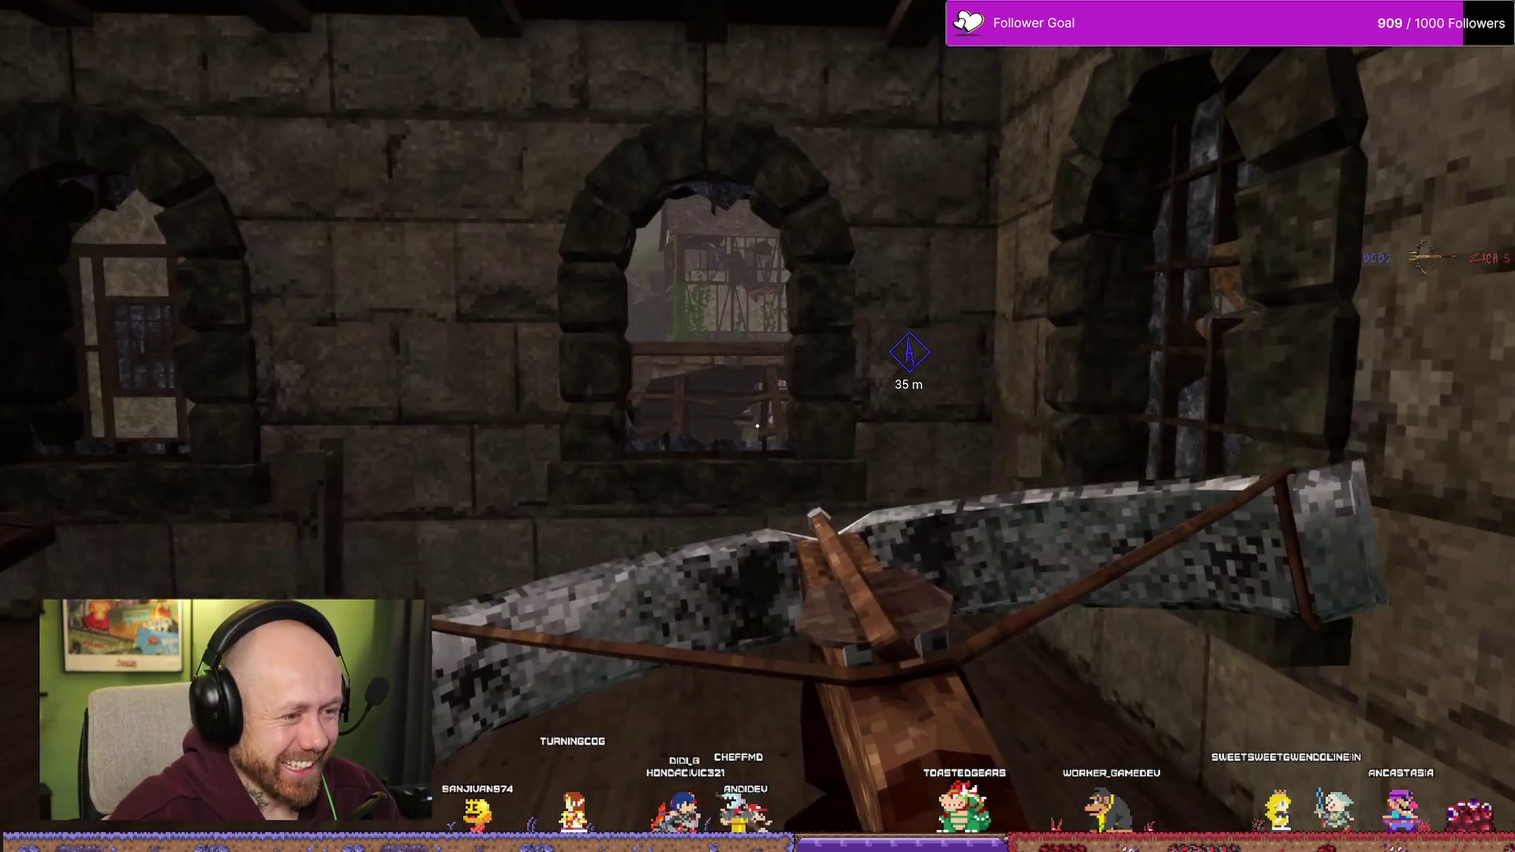
key(w)
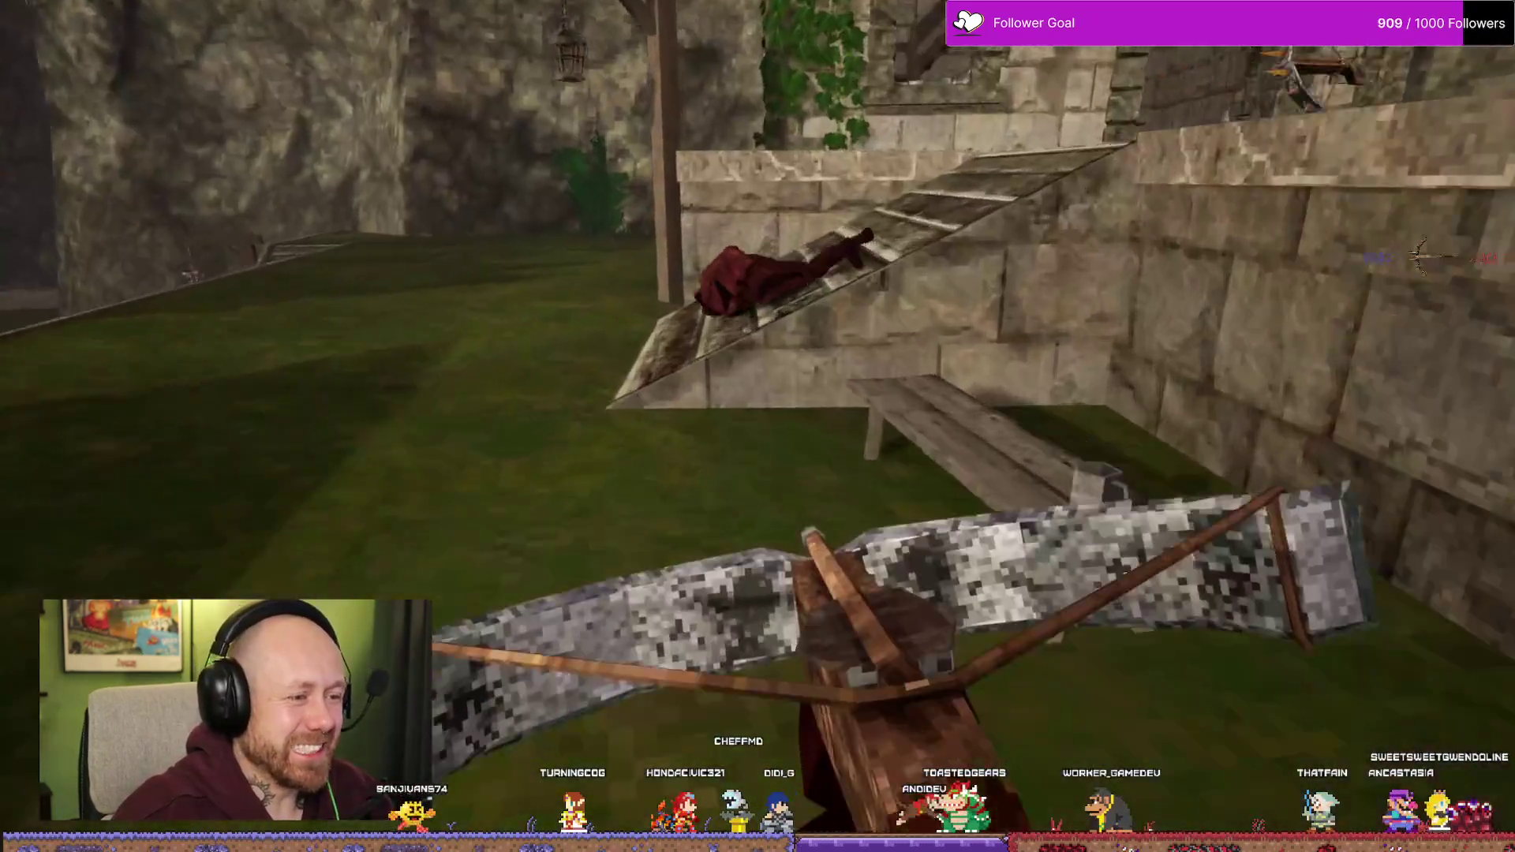
key(w)
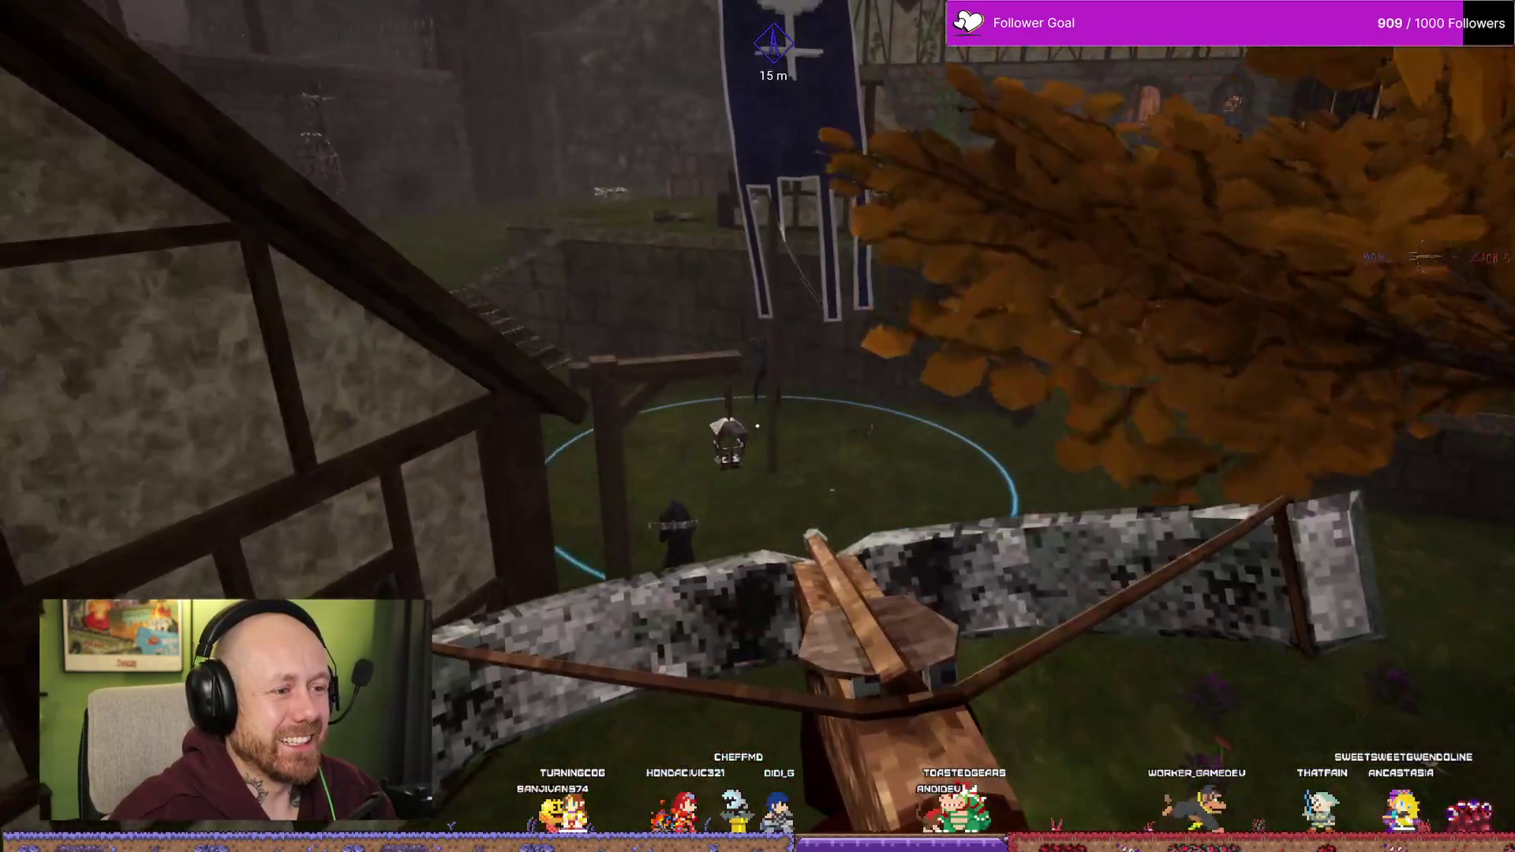
click(757, 426)
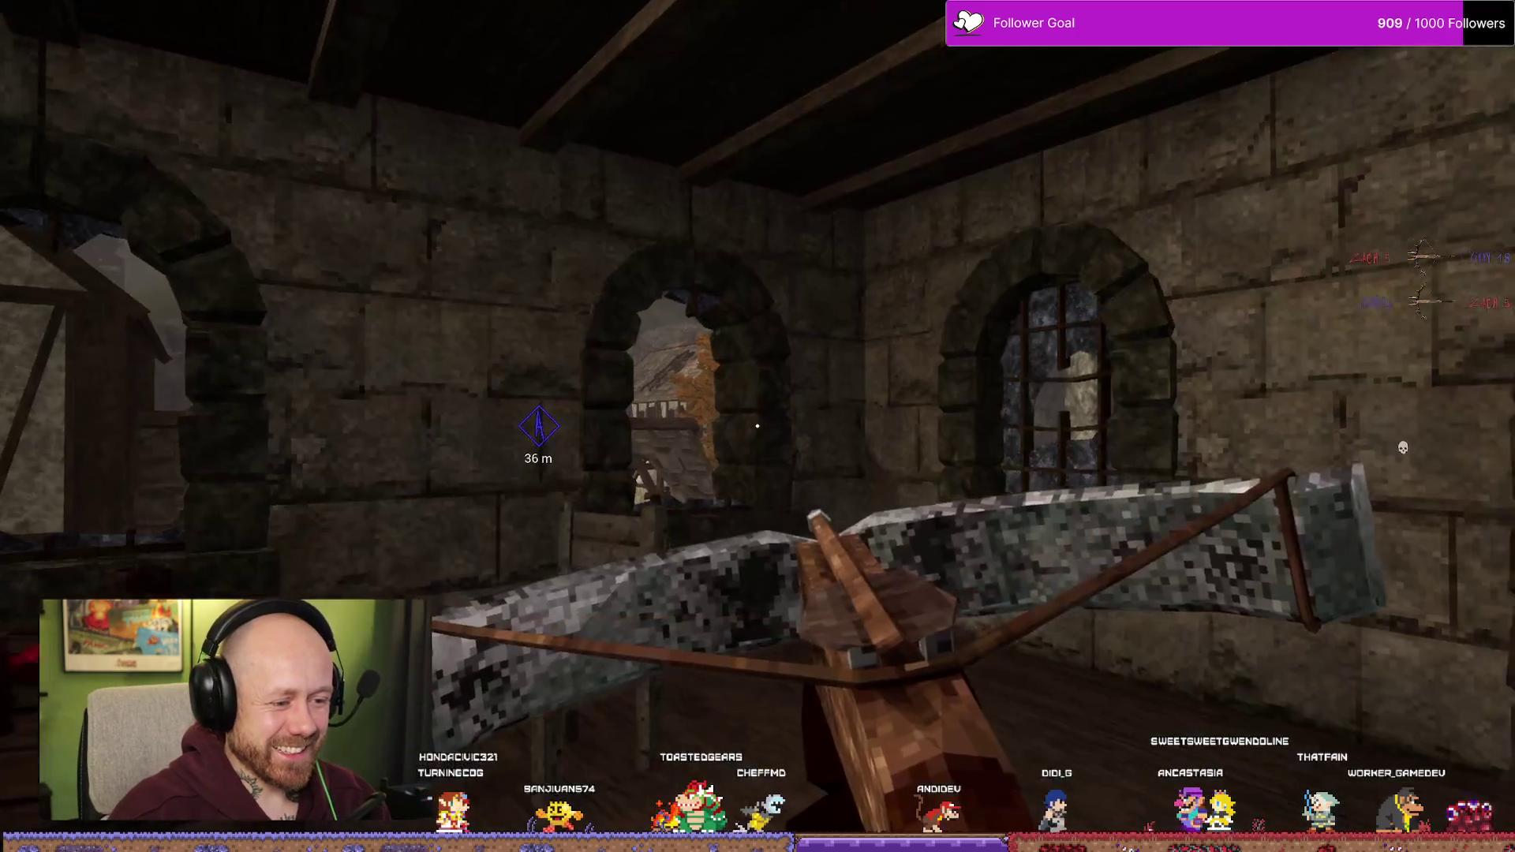
key(w)
key(w)
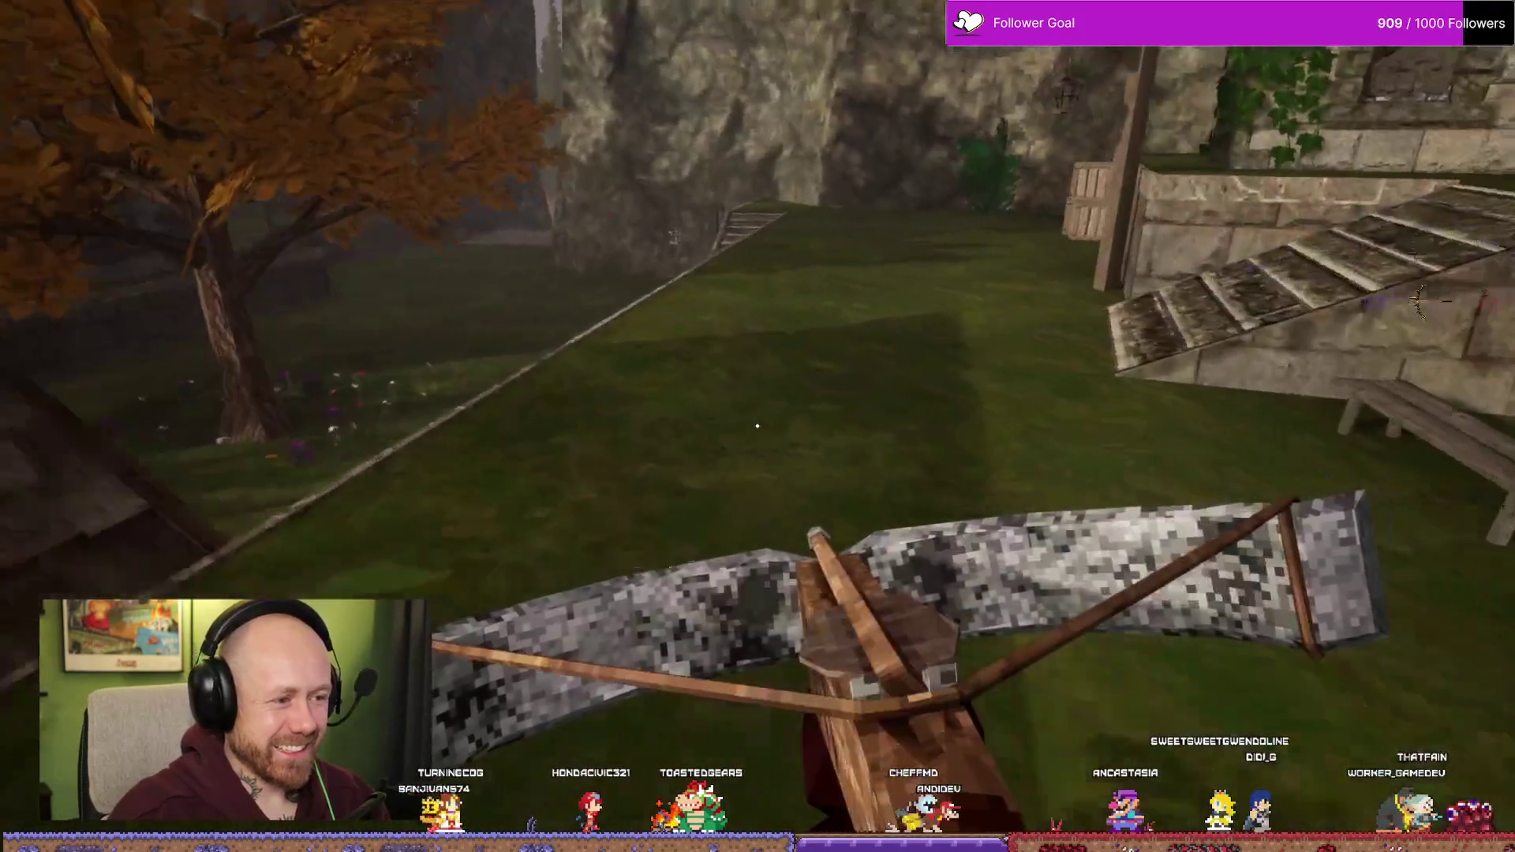
key(w)
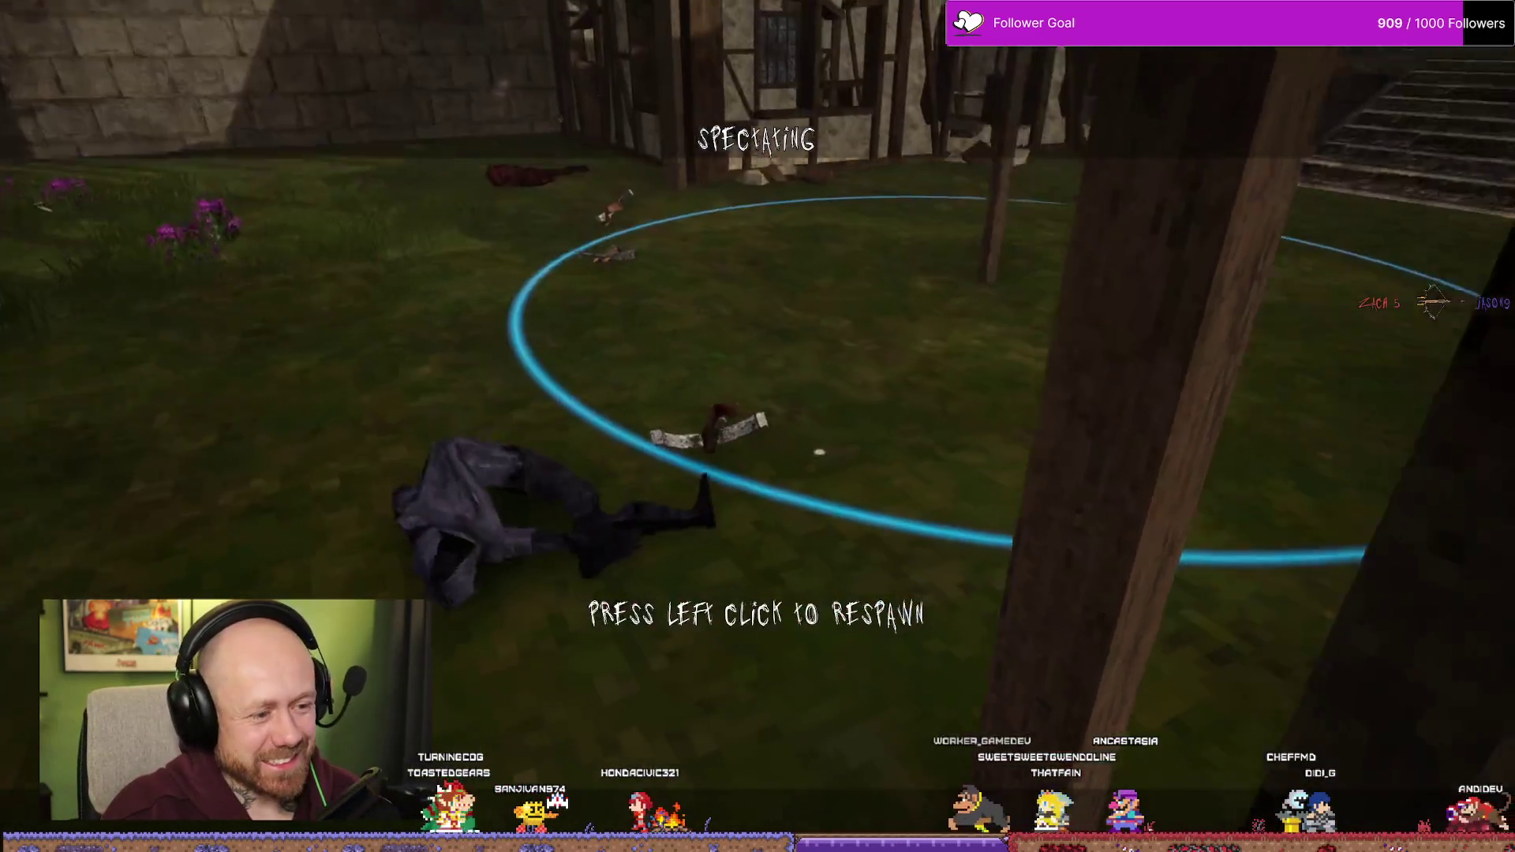
- Respawn indoors and advance across the courtyard toward the objective circle
click(757, 426)
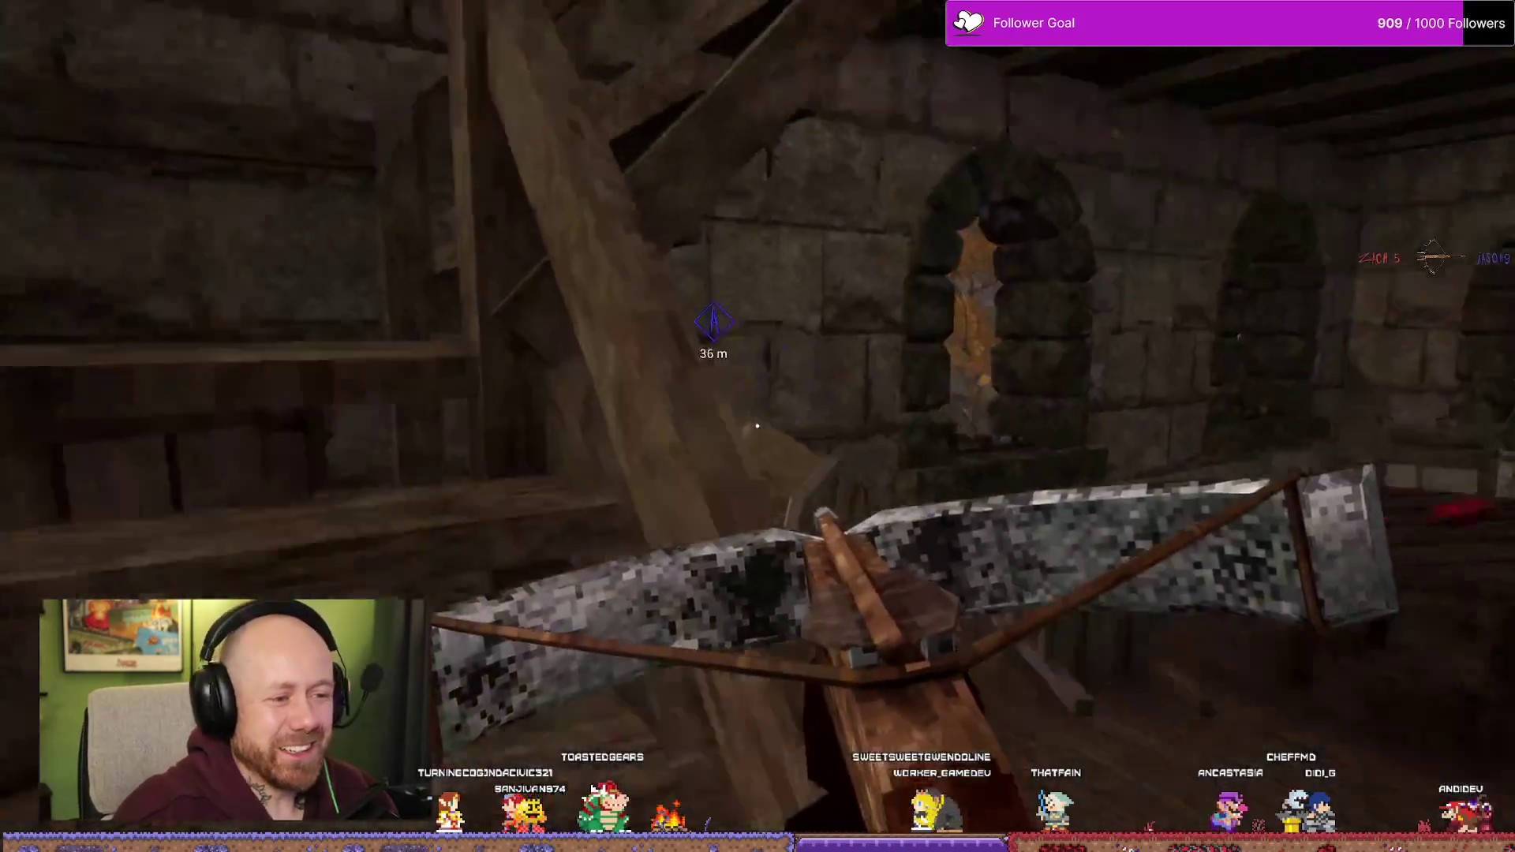
key(w)
key(w)
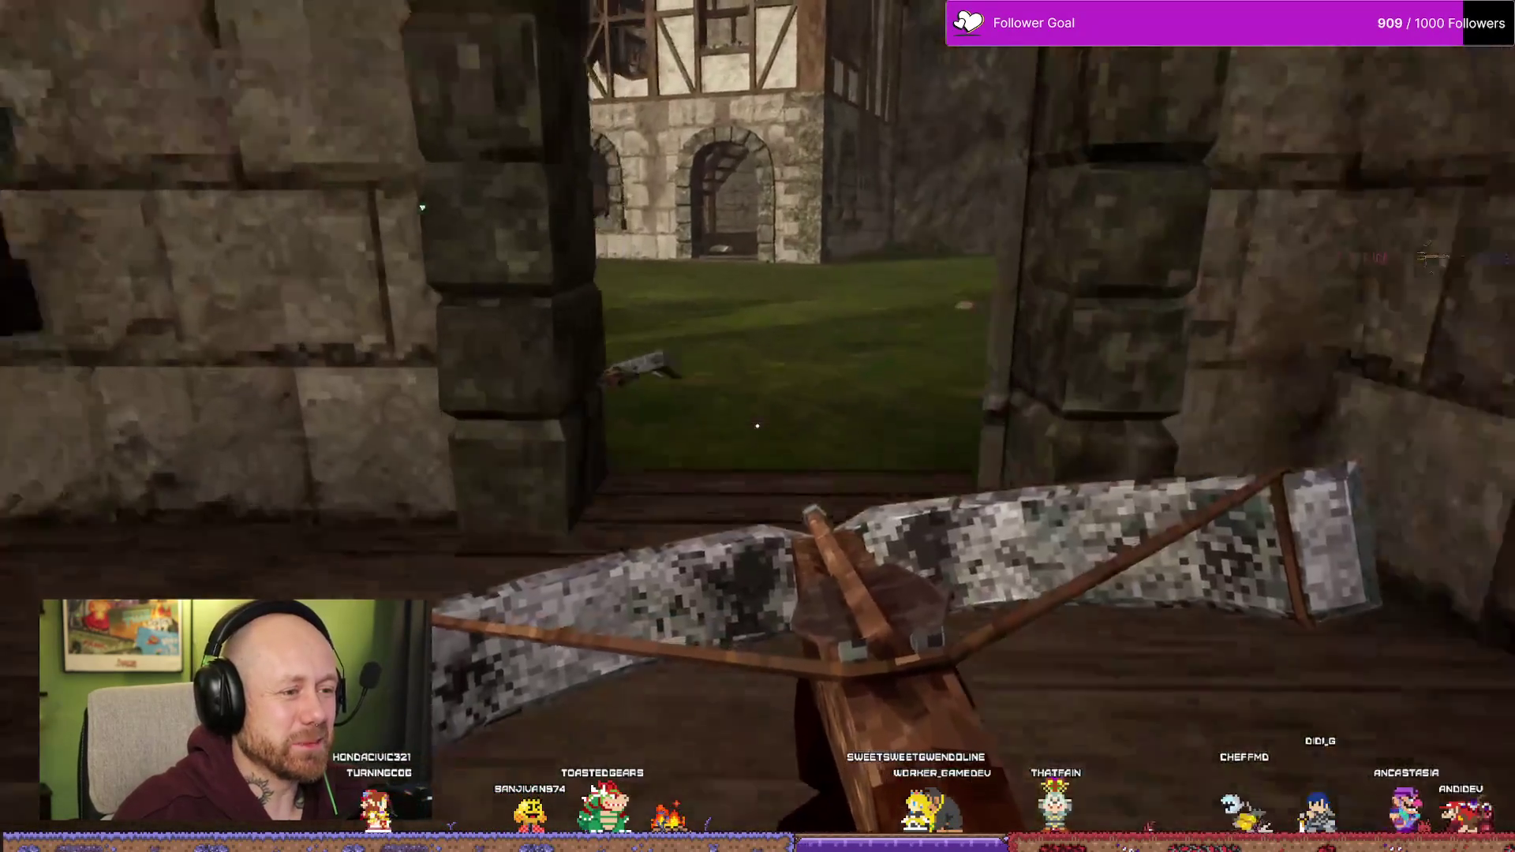
key(w)
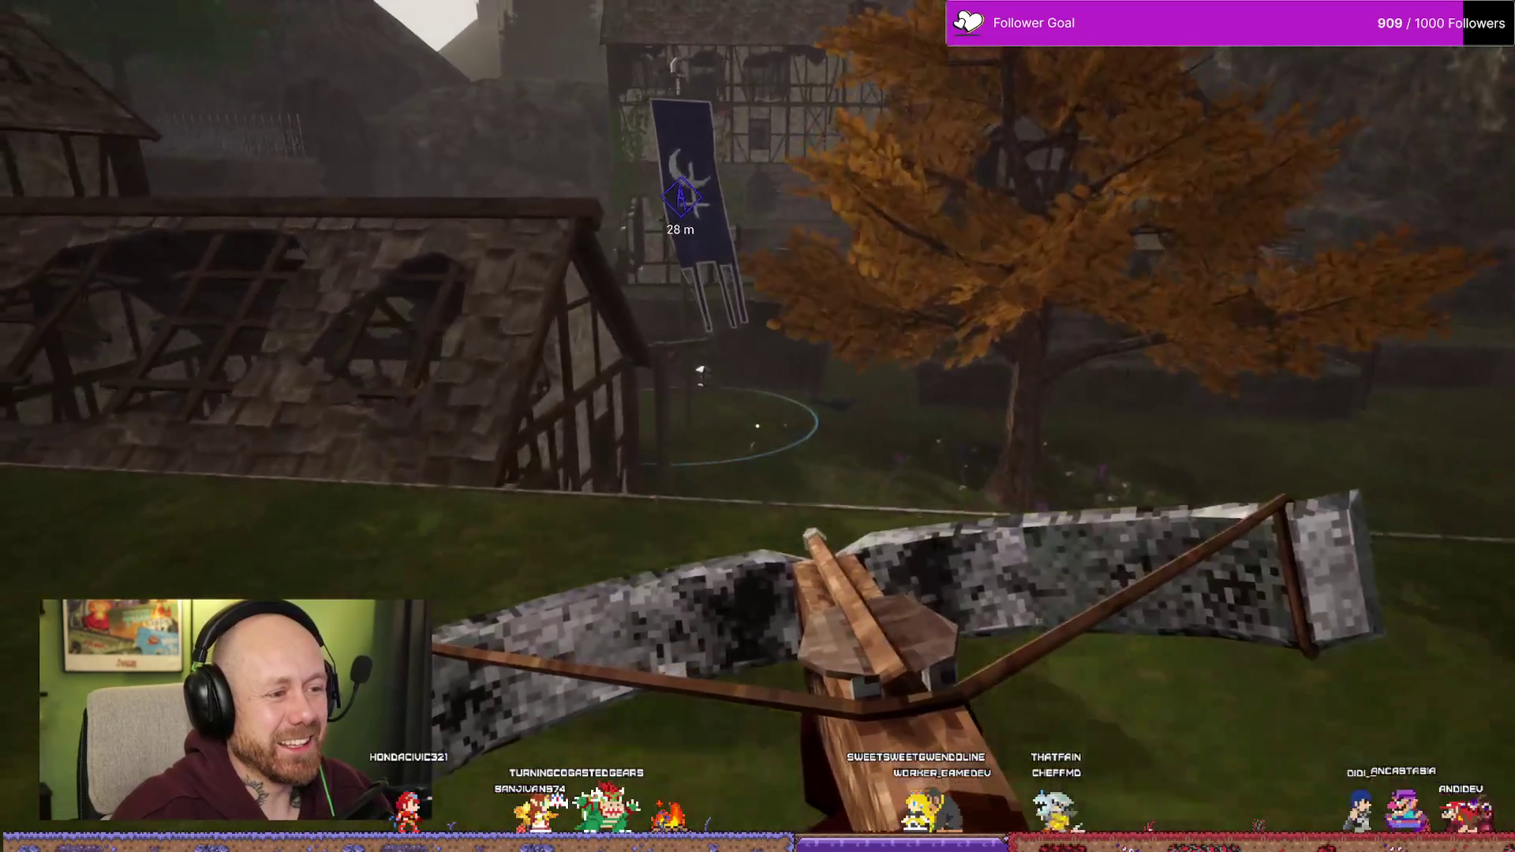
key(w)
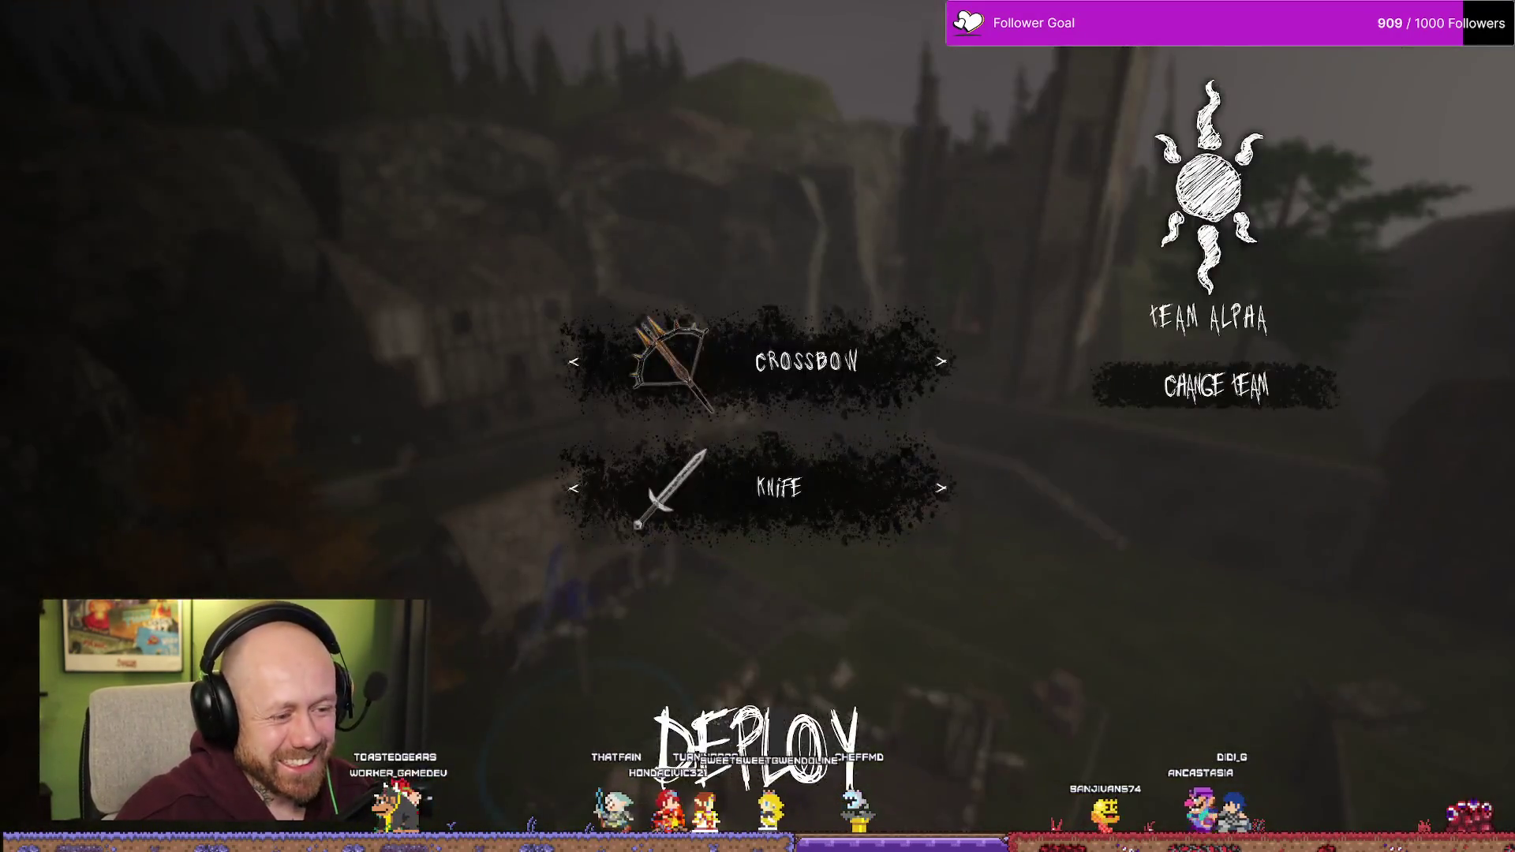
- Play another crossbow life until killed, then bring up the Crossbow and Knife loadout screen
click(756, 745)
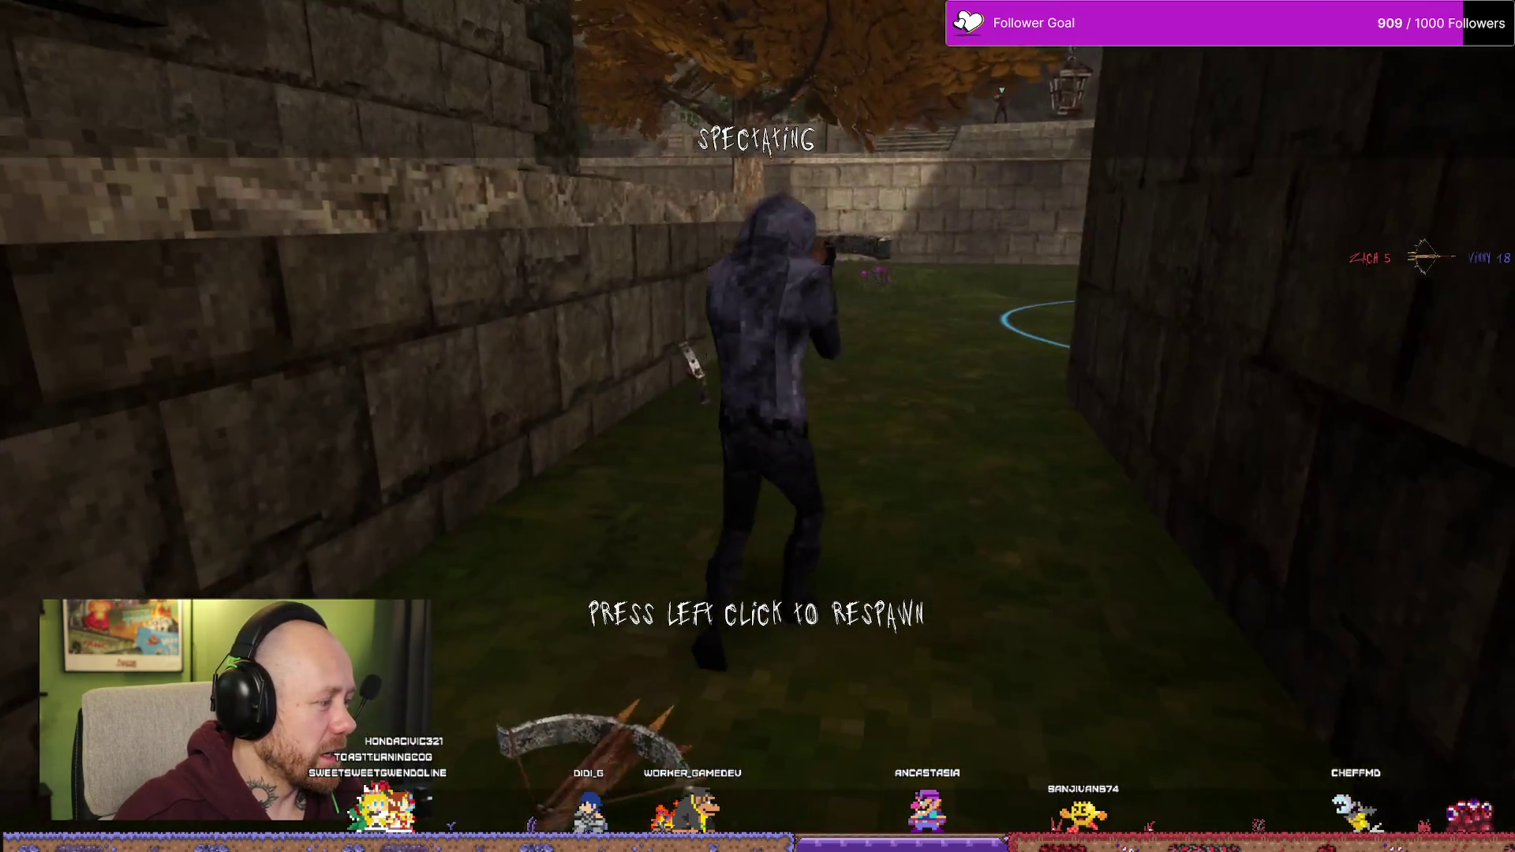
click(758, 426)
click(757, 737)
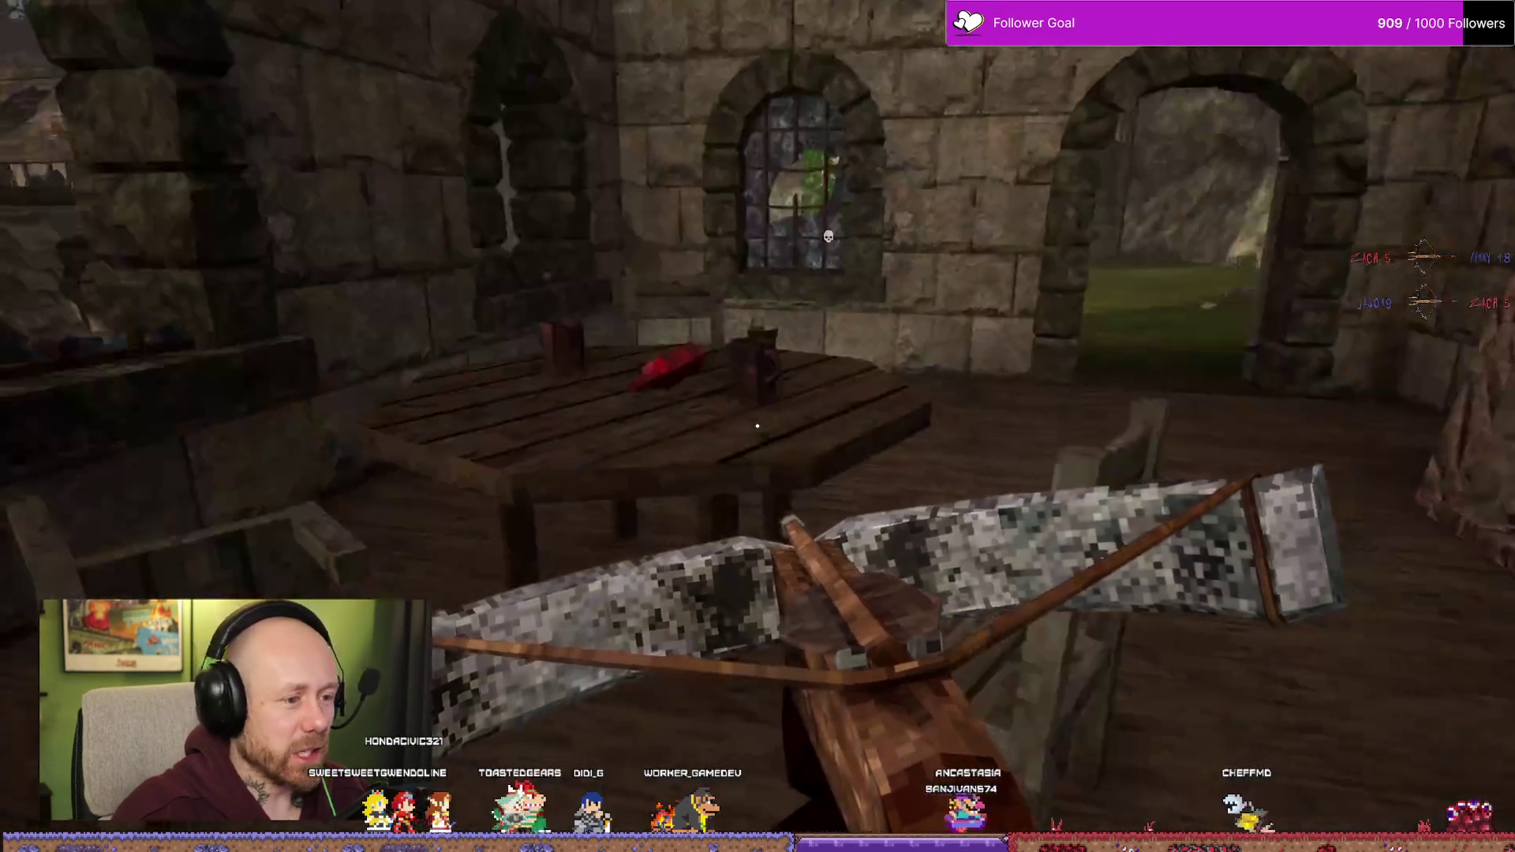
key(w)
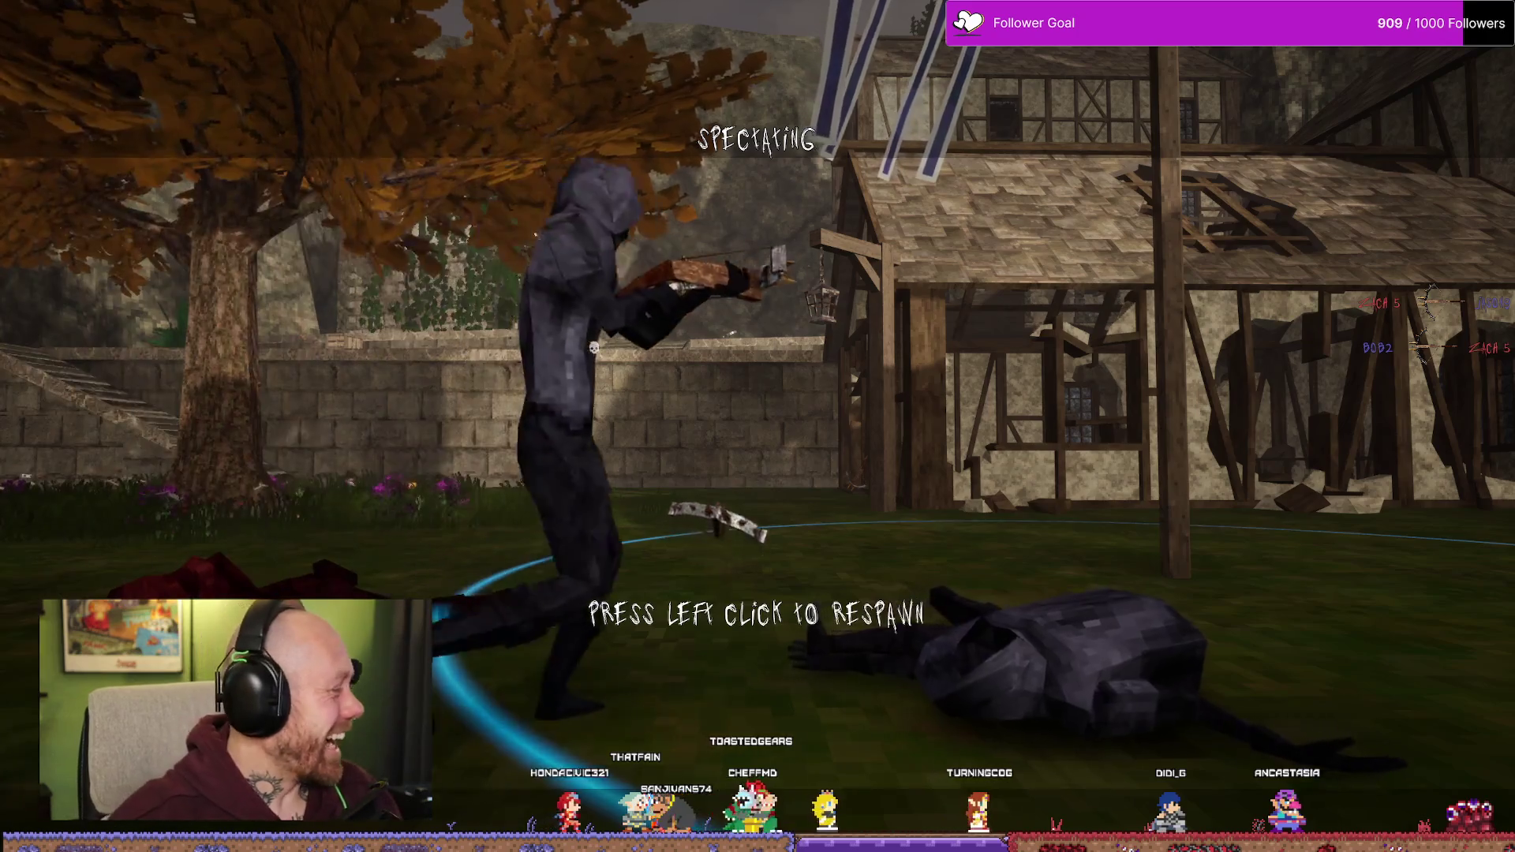
click(757, 426)
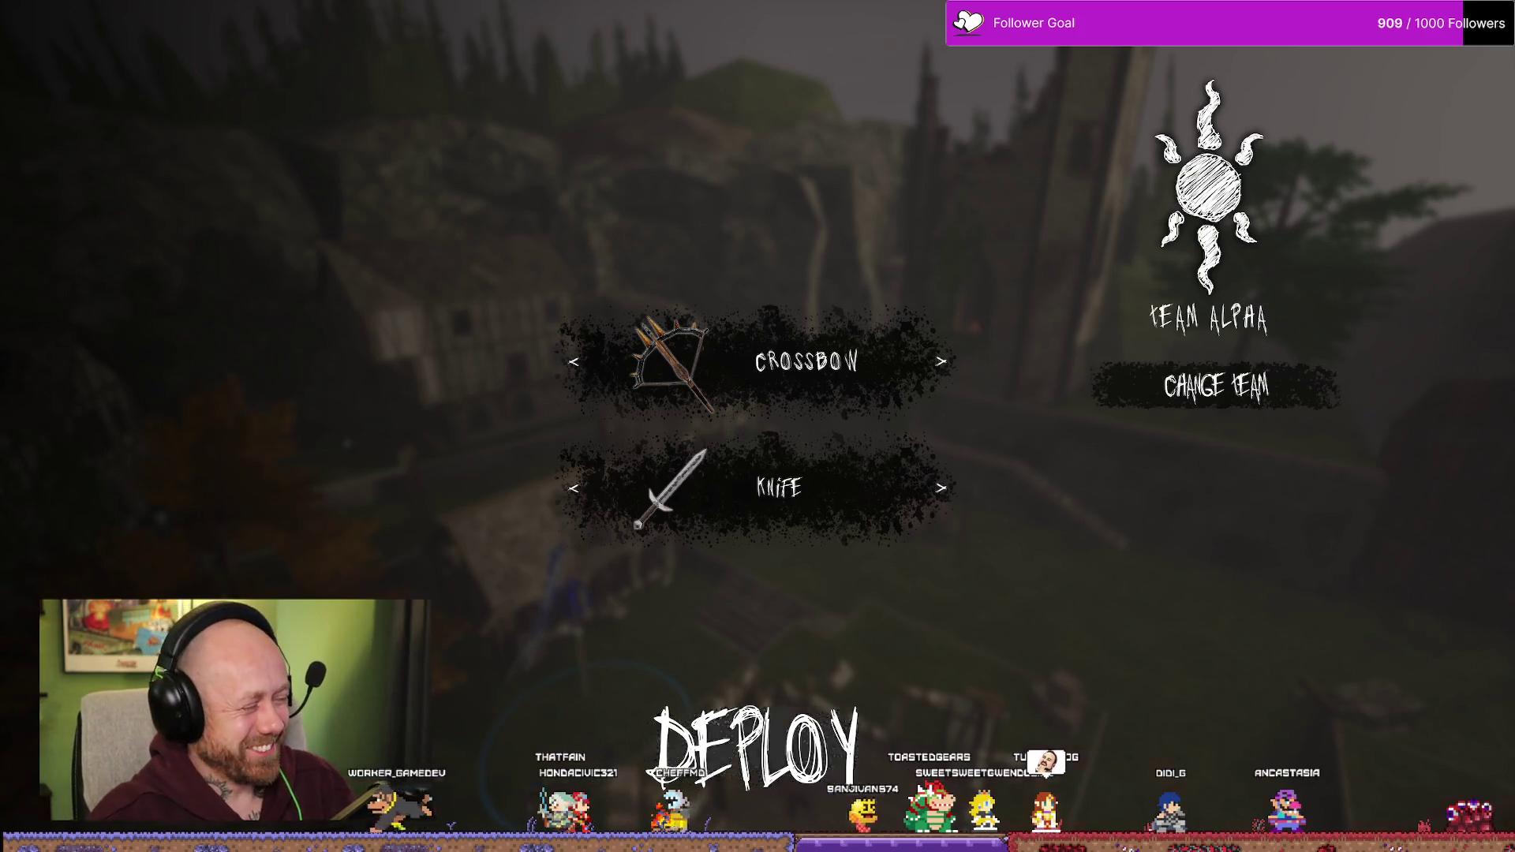
- Deploy with the crossbow, shoot an enemy past the autumn tree, and advance toward the objective
click(756, 746)
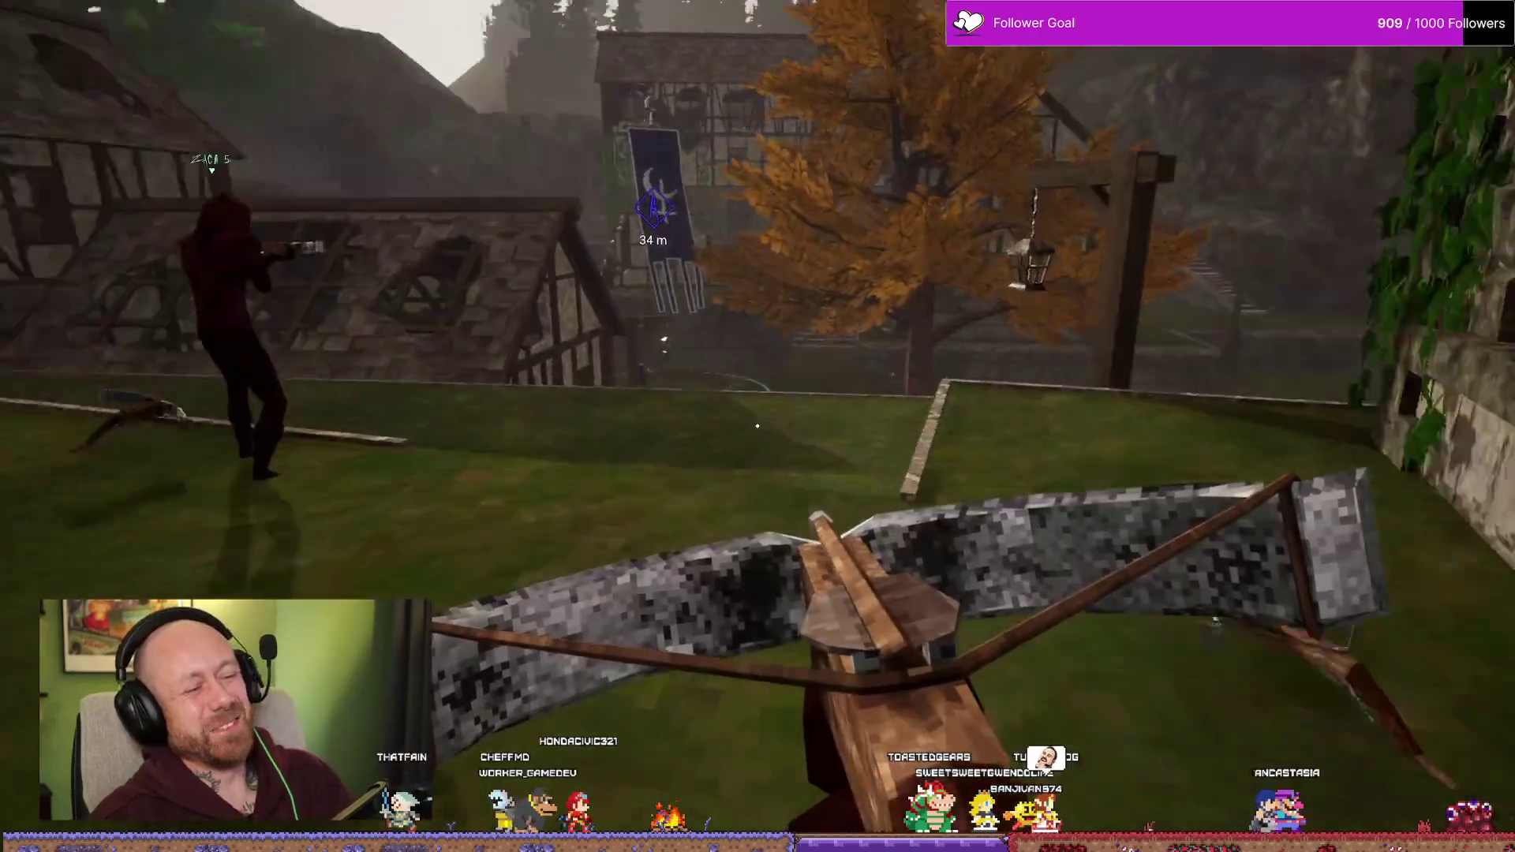
key(w)
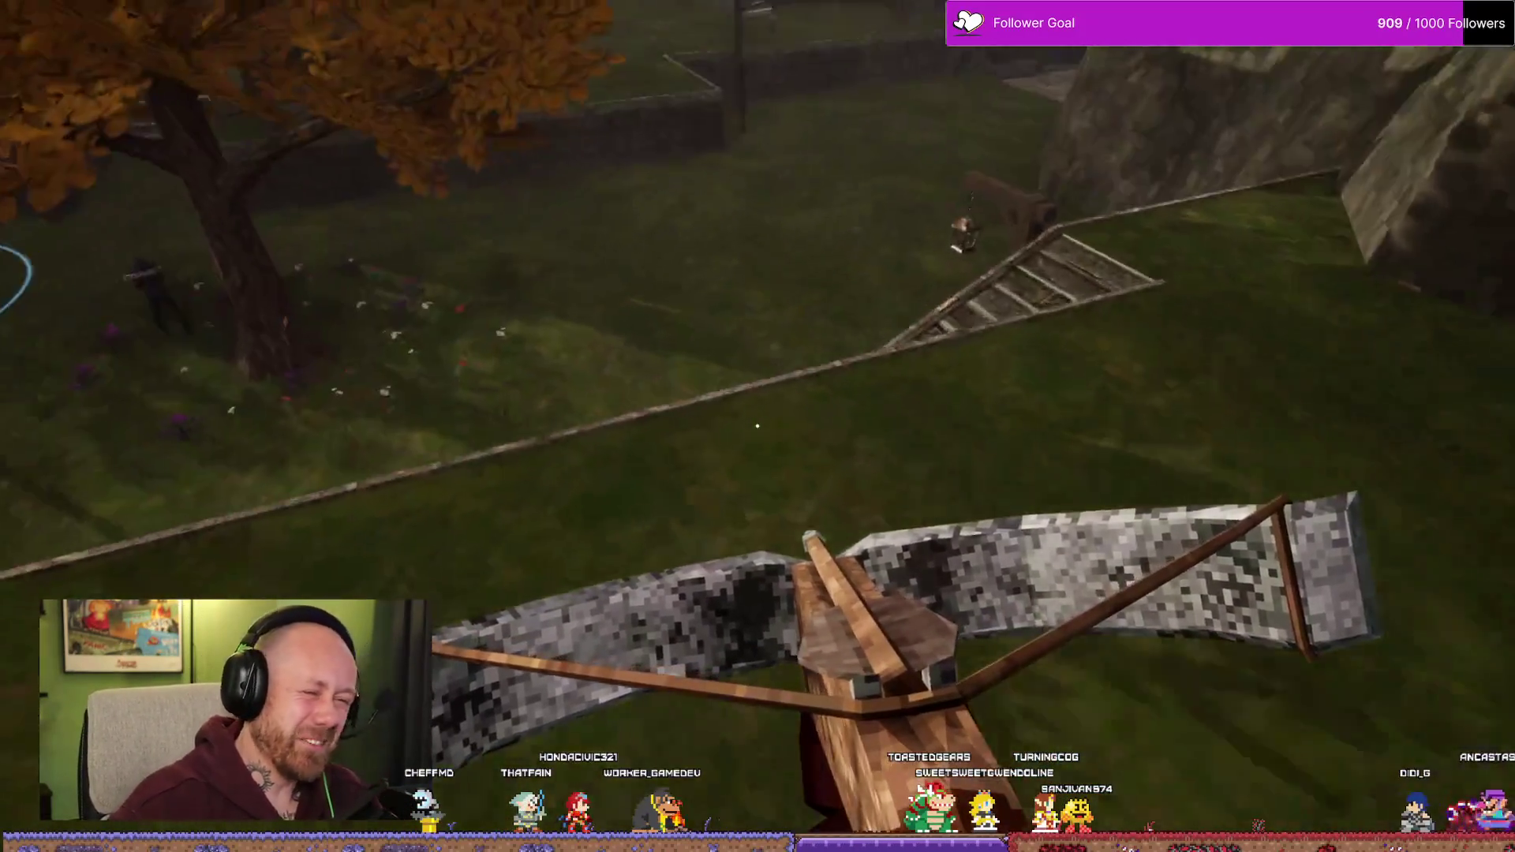
key(w)
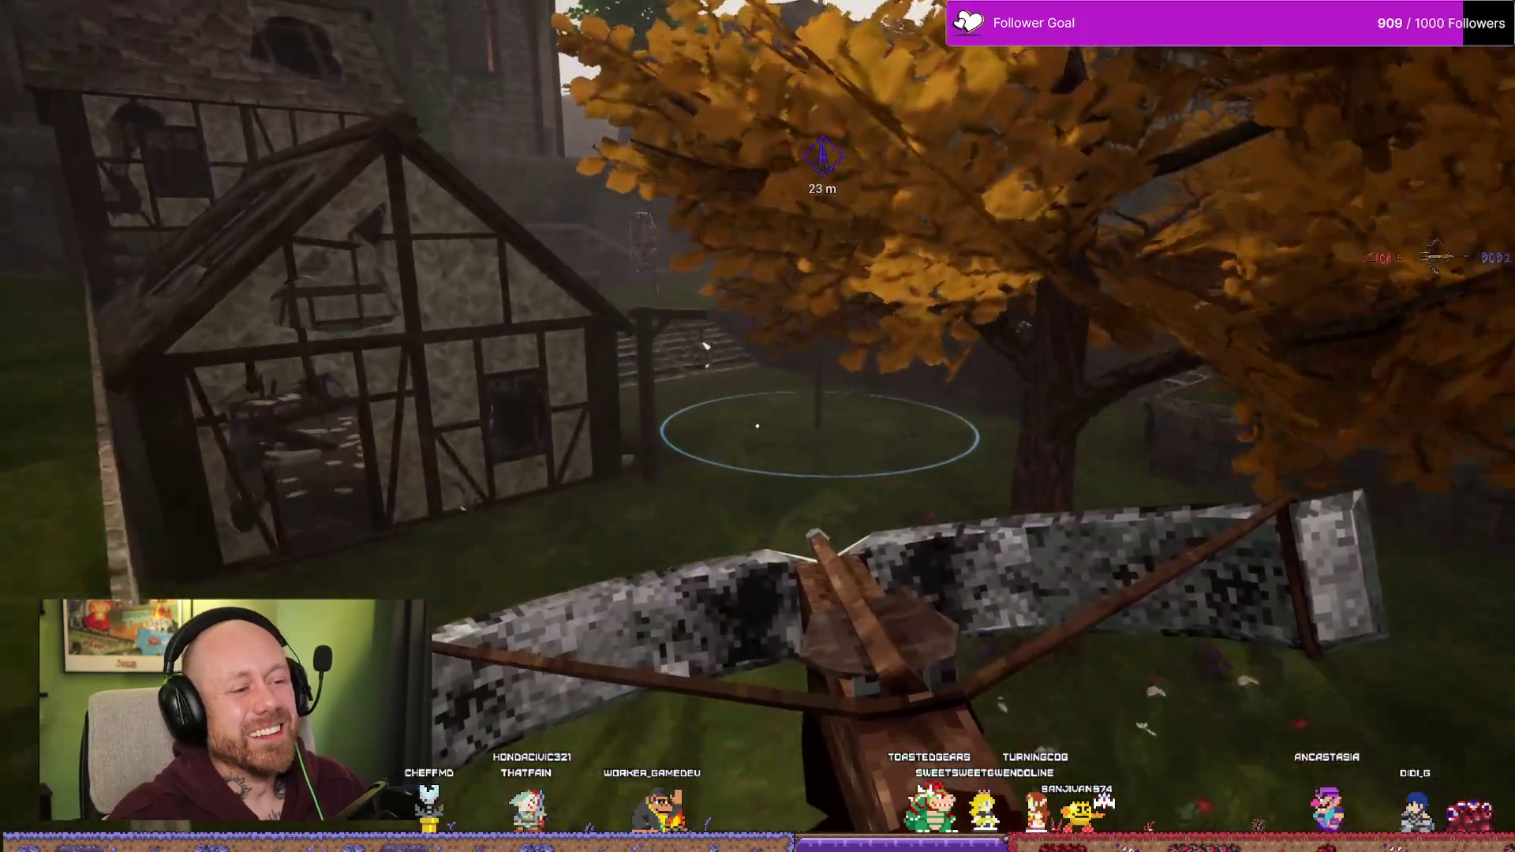
click(756, 426)
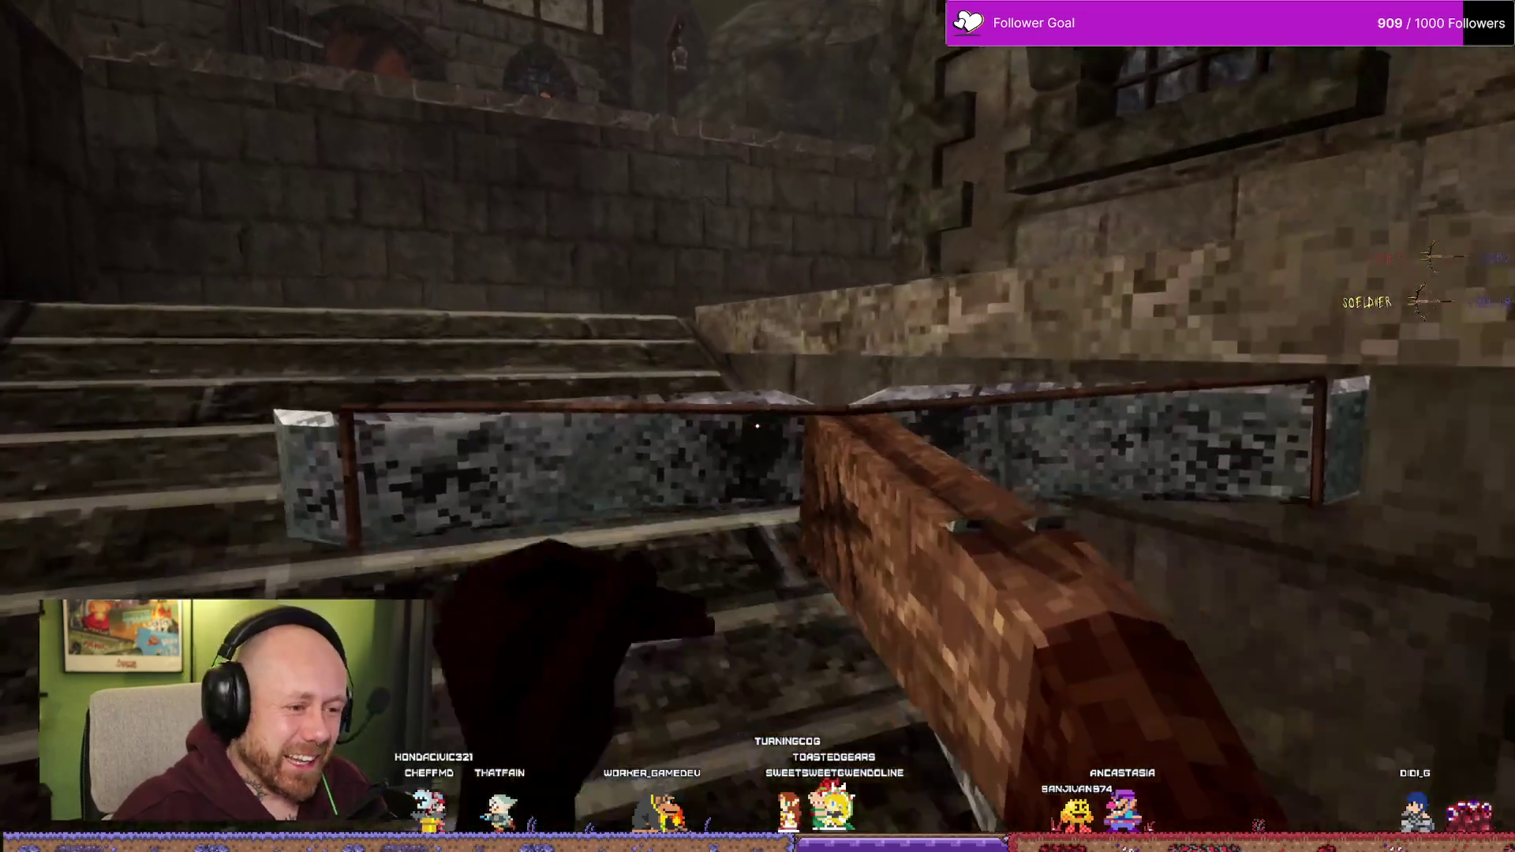
key(w)
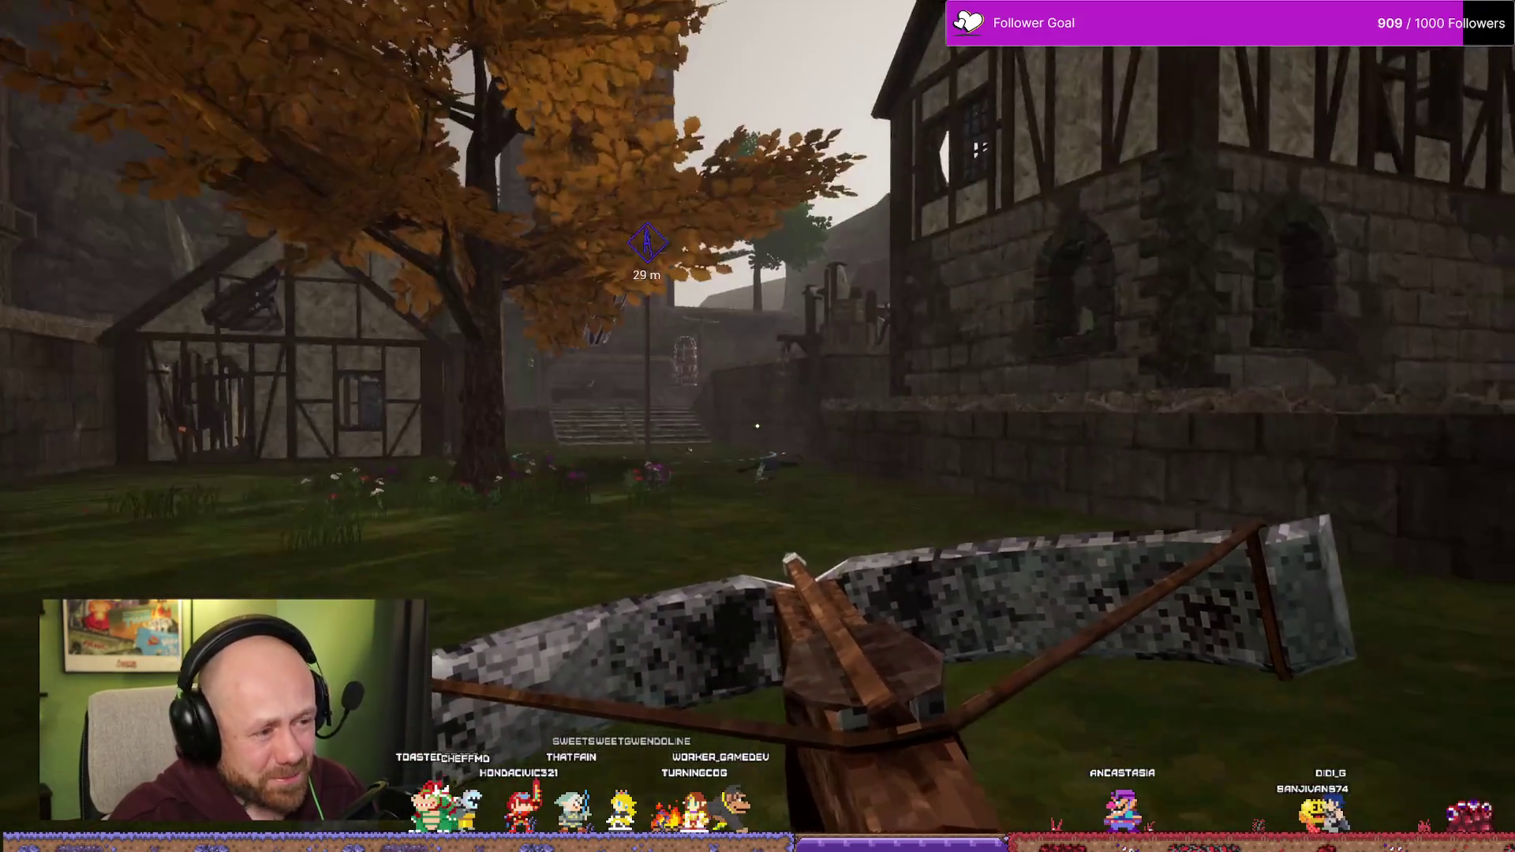
key(w)
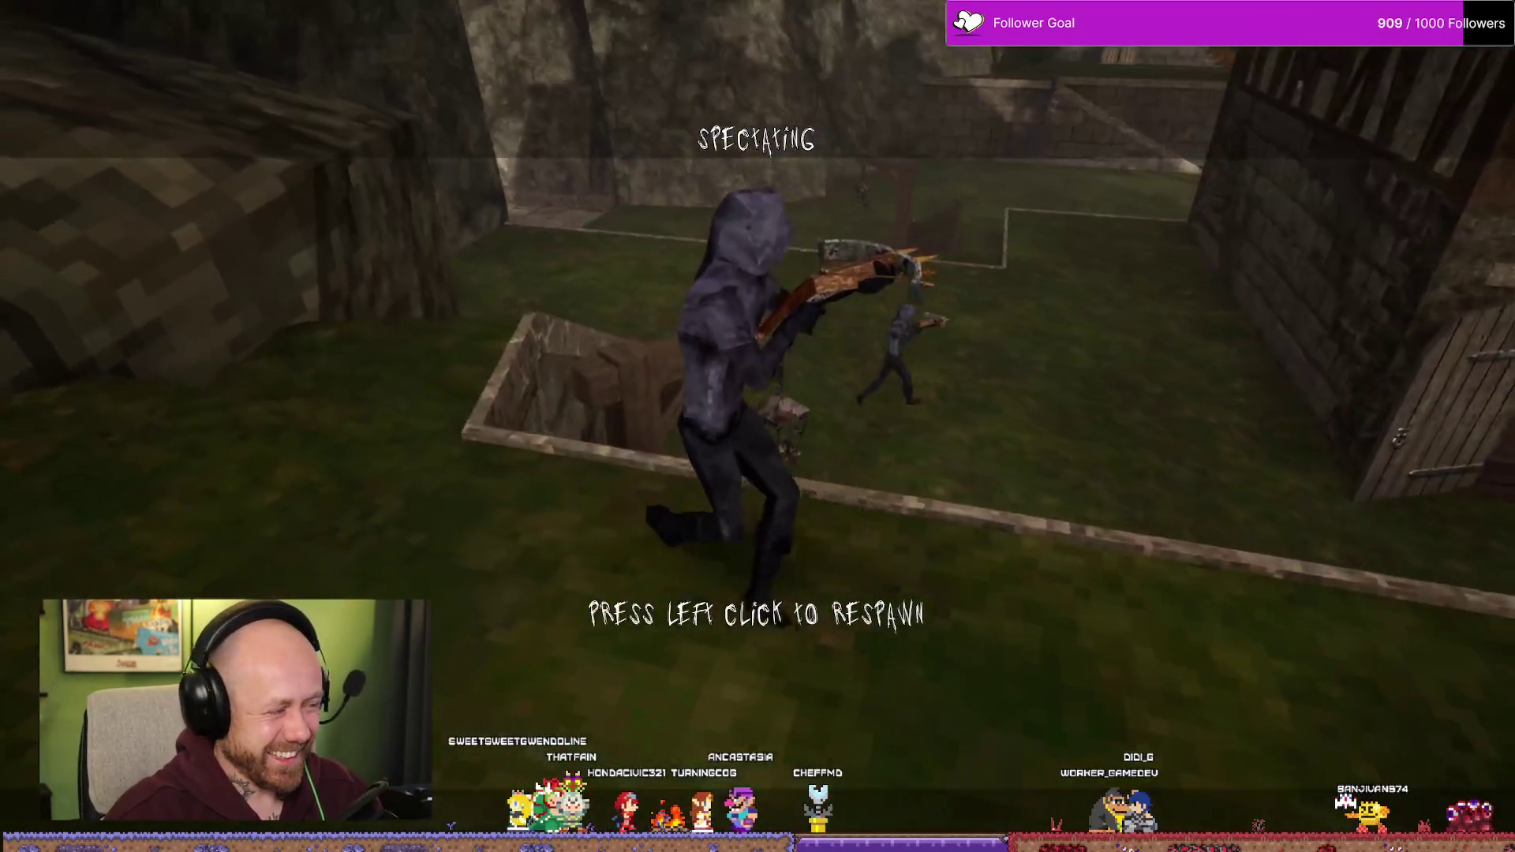
- Respawn with the crossbow and kill another enemy near the banner
click(757, 426)
key(w)
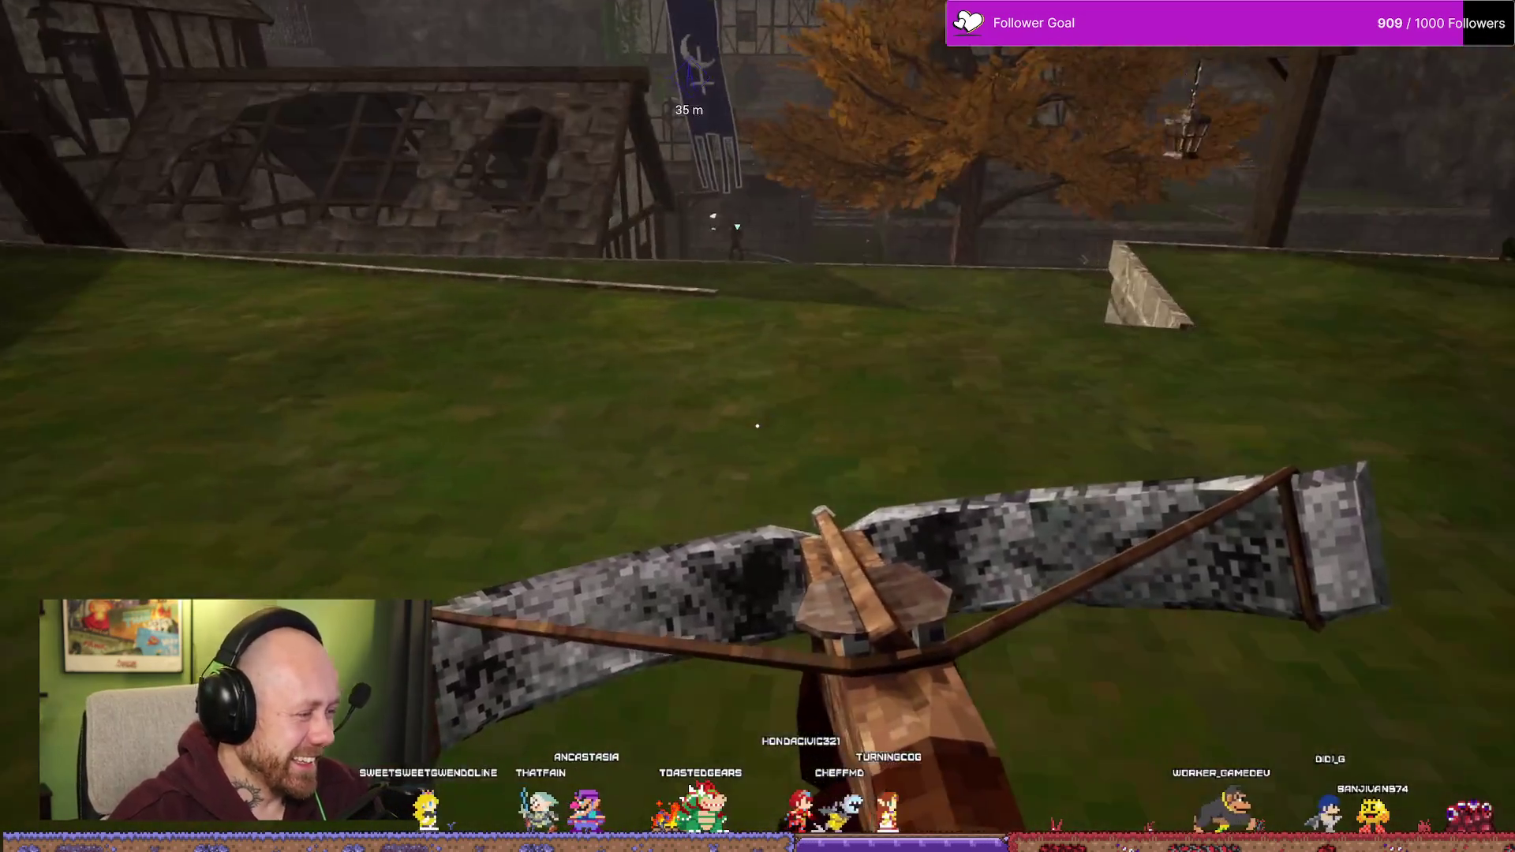
key(w)
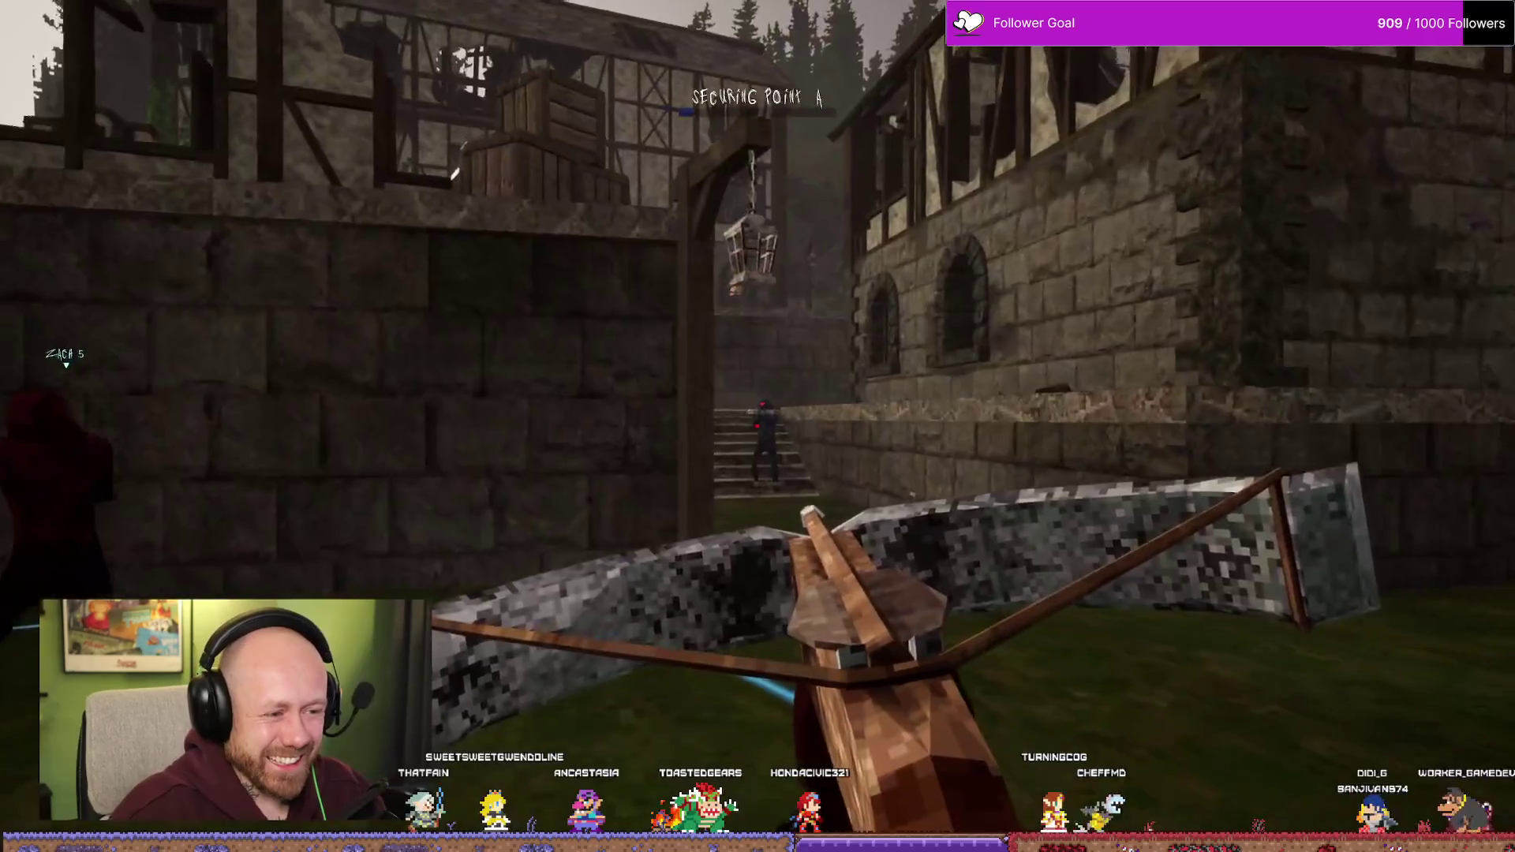
click(757, 426)
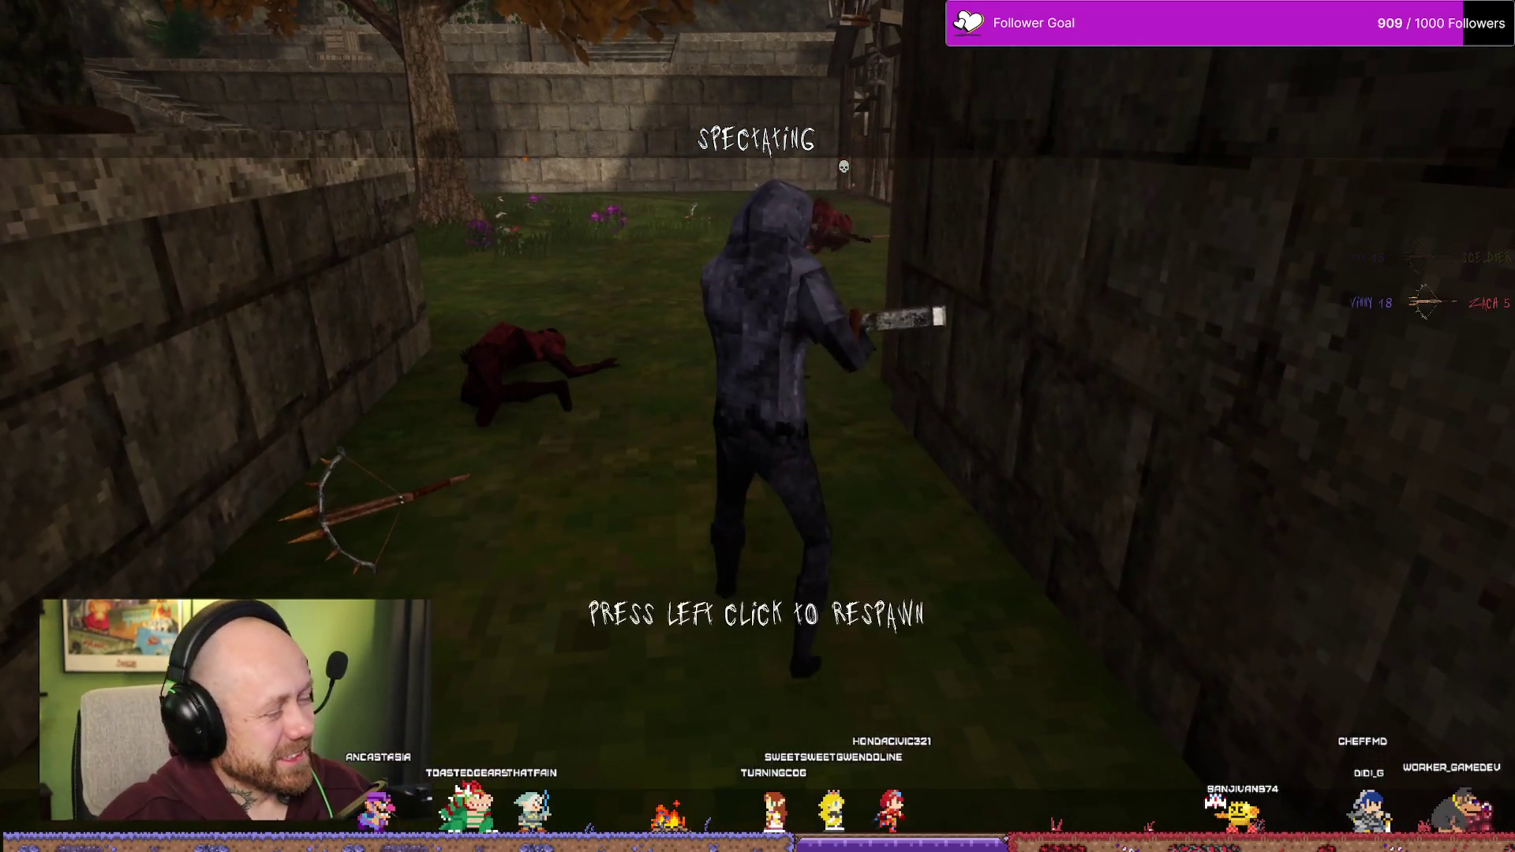
- Respawn with the crossbow, play a round for a +50 double kill, then pause the match
click(758, 426)
click(756, 746)
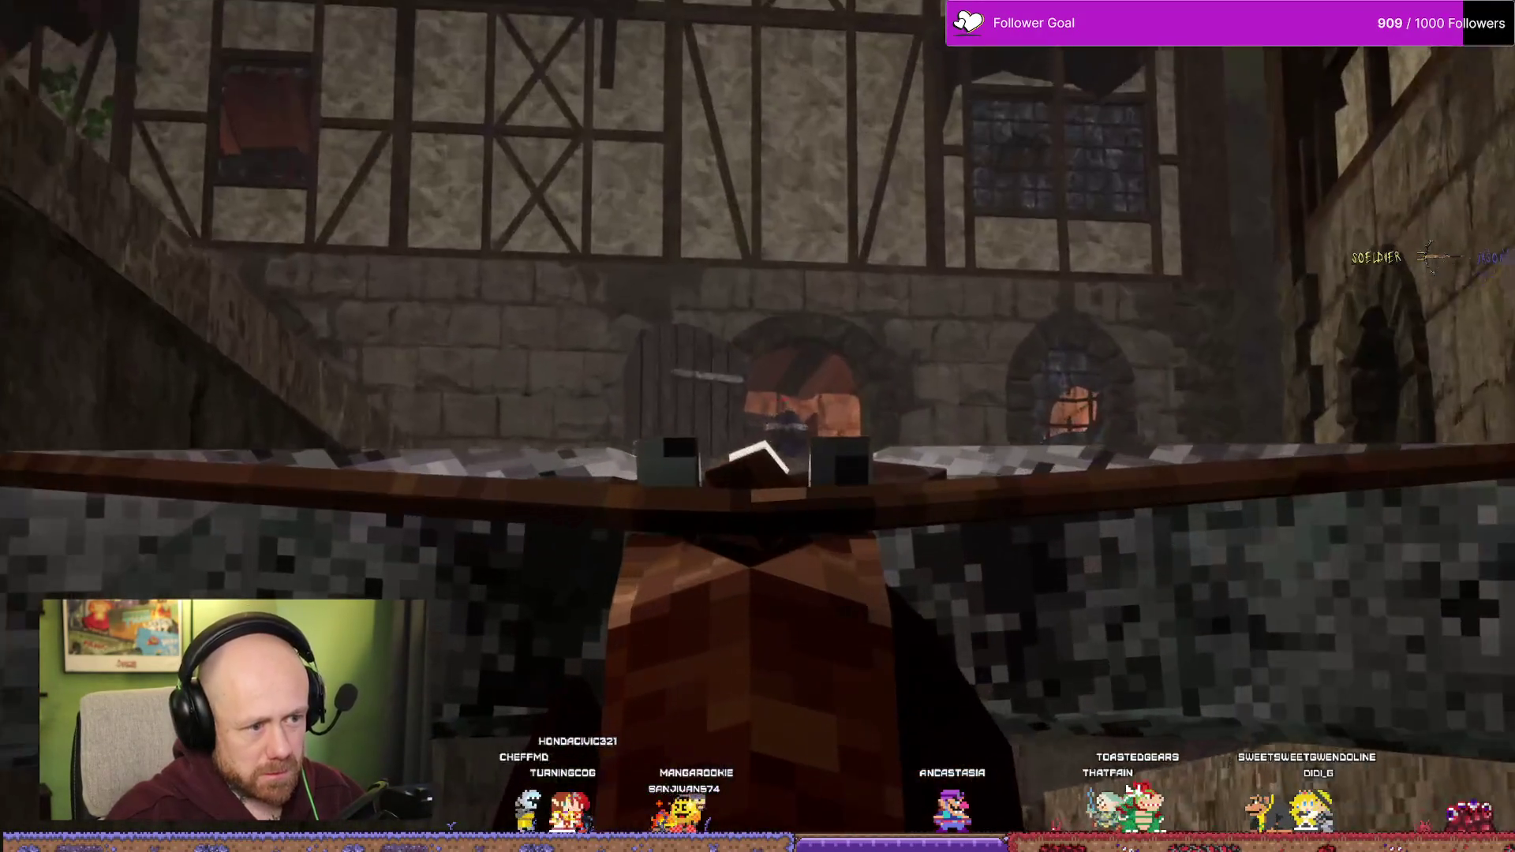
key(Escape)
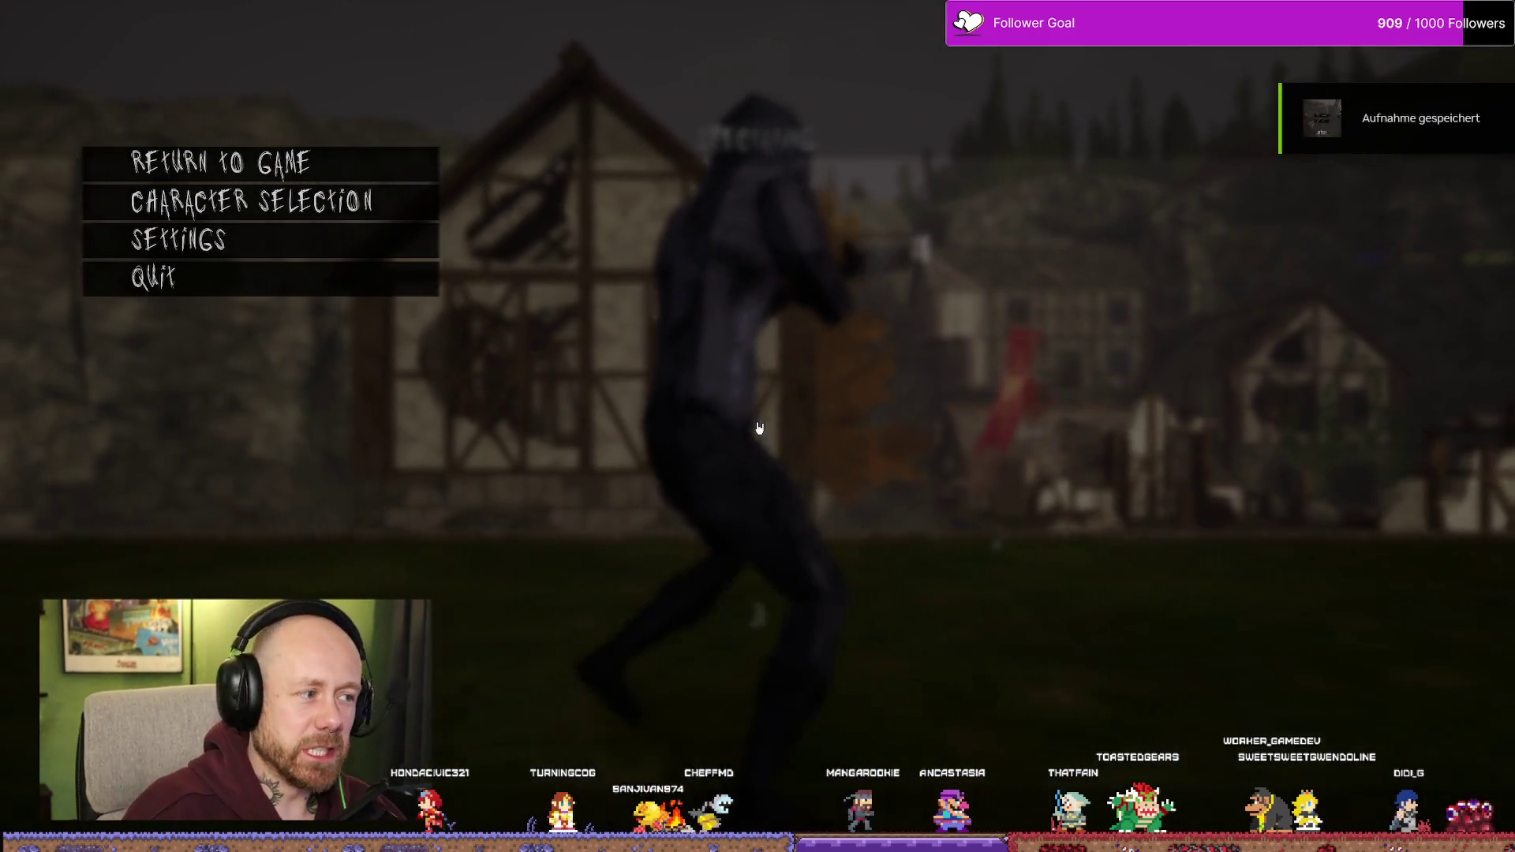
- Quit the deathmatch from the pause menu and confirm leaving the match
click(316, 284)
click(693, 474)
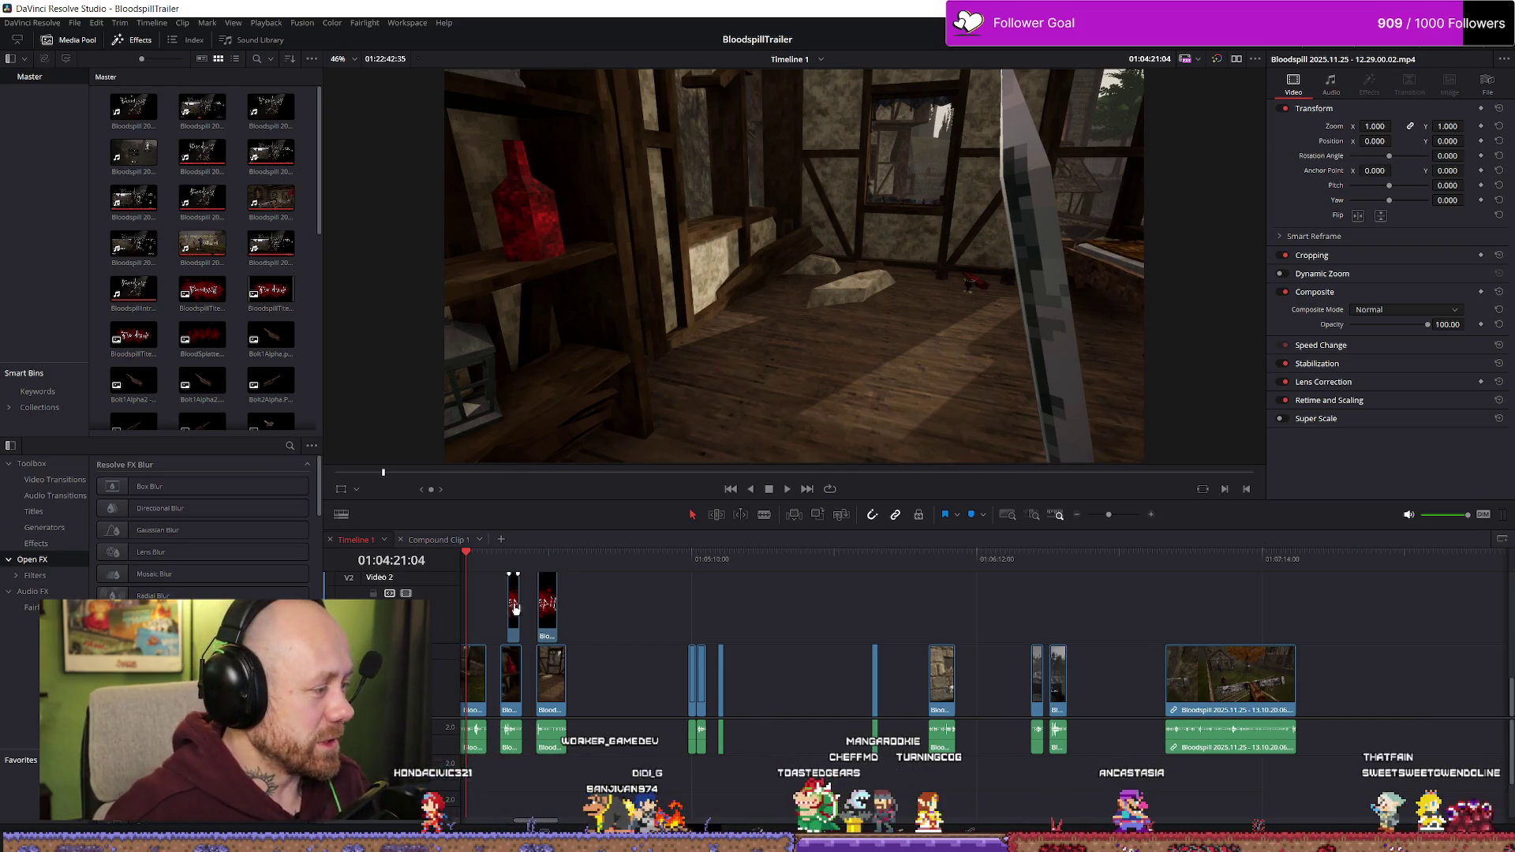
- Zoom the timeline out to the whole edit and park the playhead on the newest deathmatch clips
key(shift+z)
key(Home)
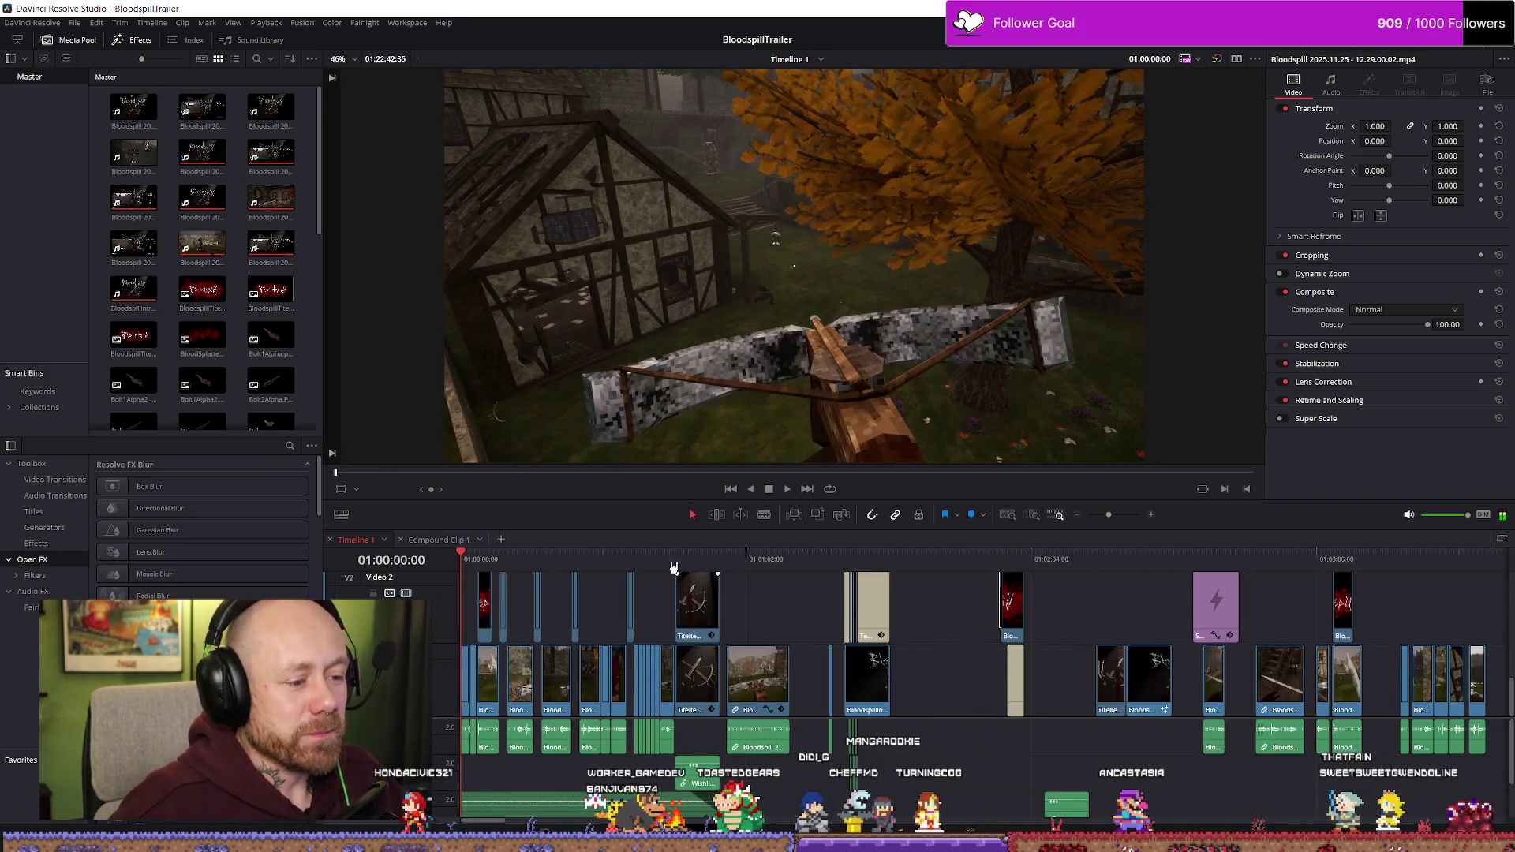
click(674, 558)
scroll(968, 612, up, 4)
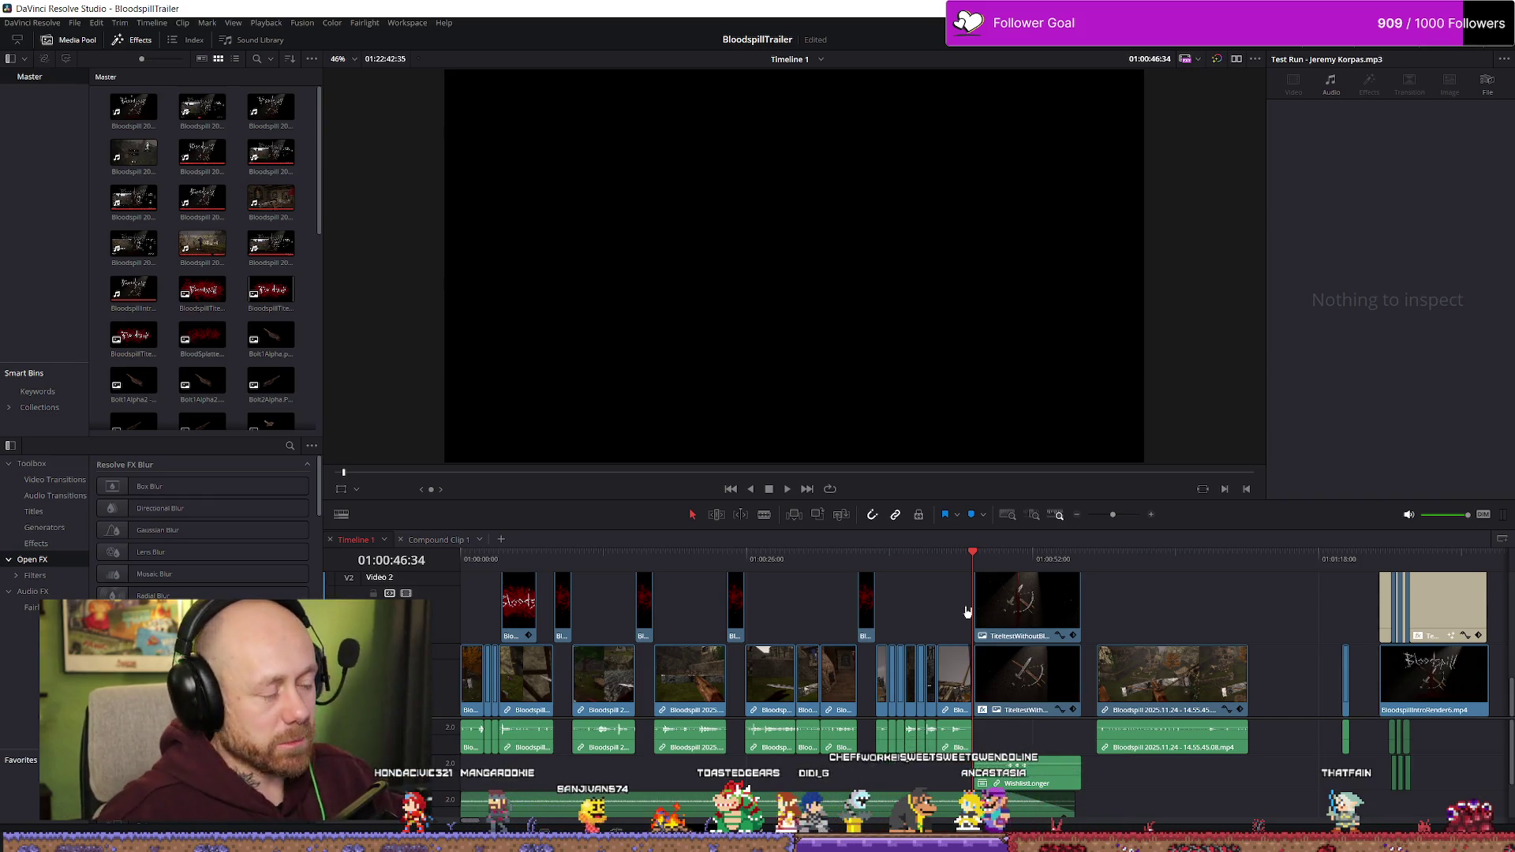
scroll(1329, 629, down, 3)
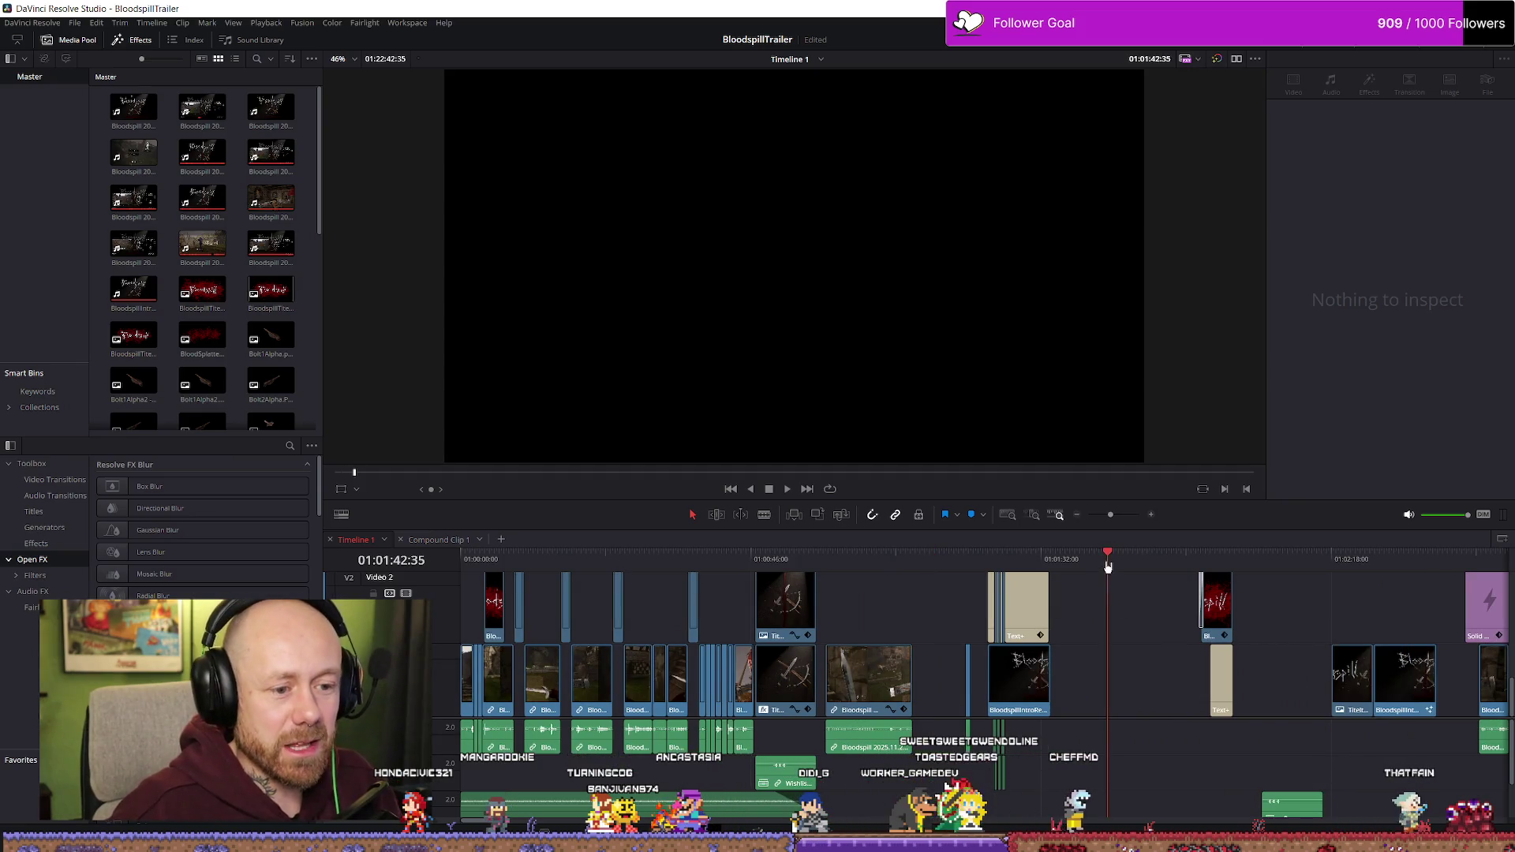
scroll(1191, 604, down, 5)
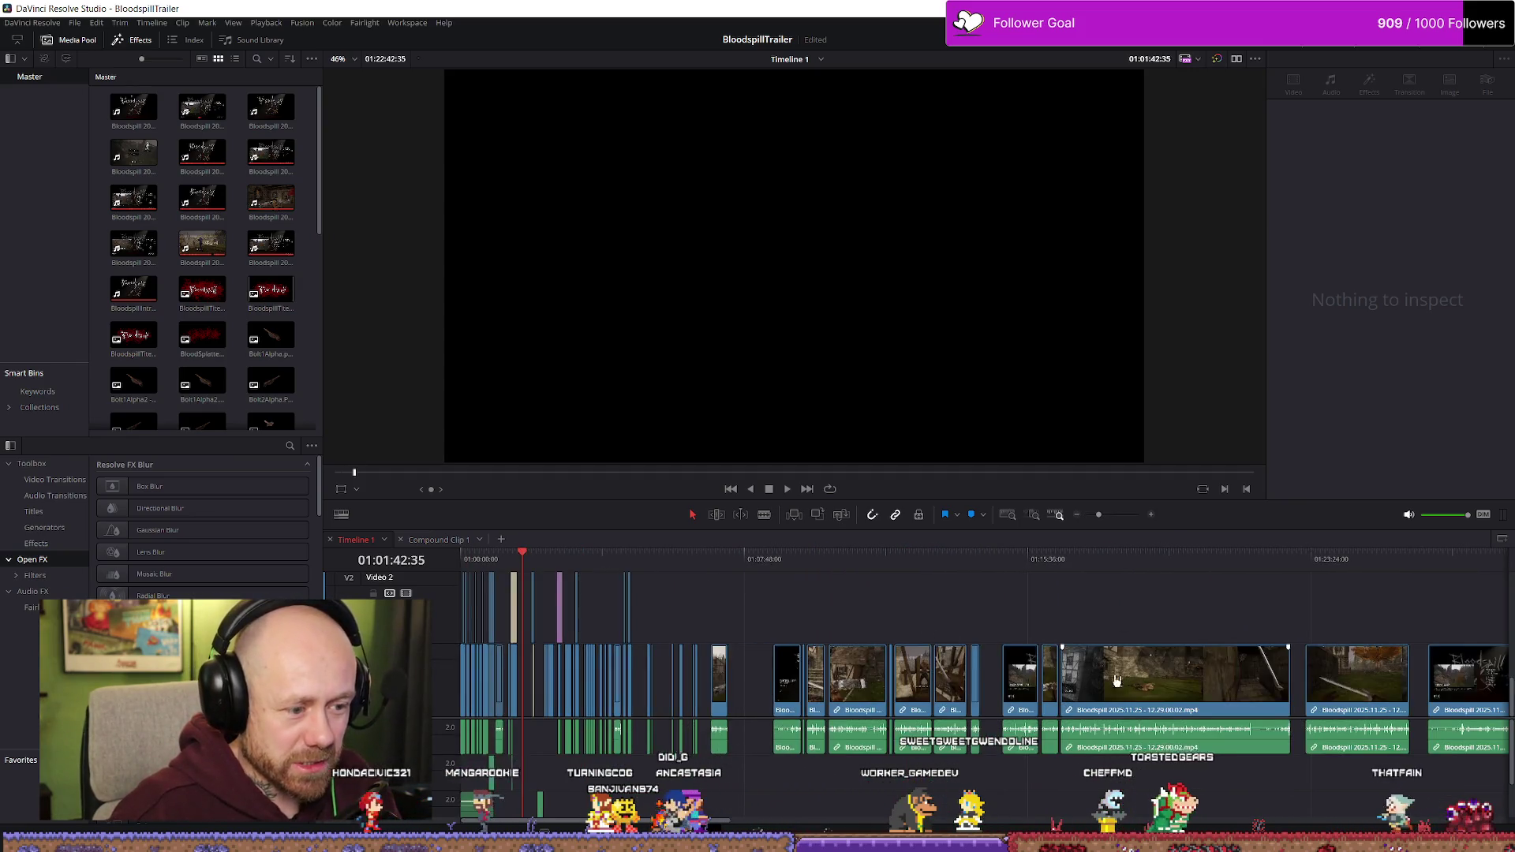
click(765, 557)
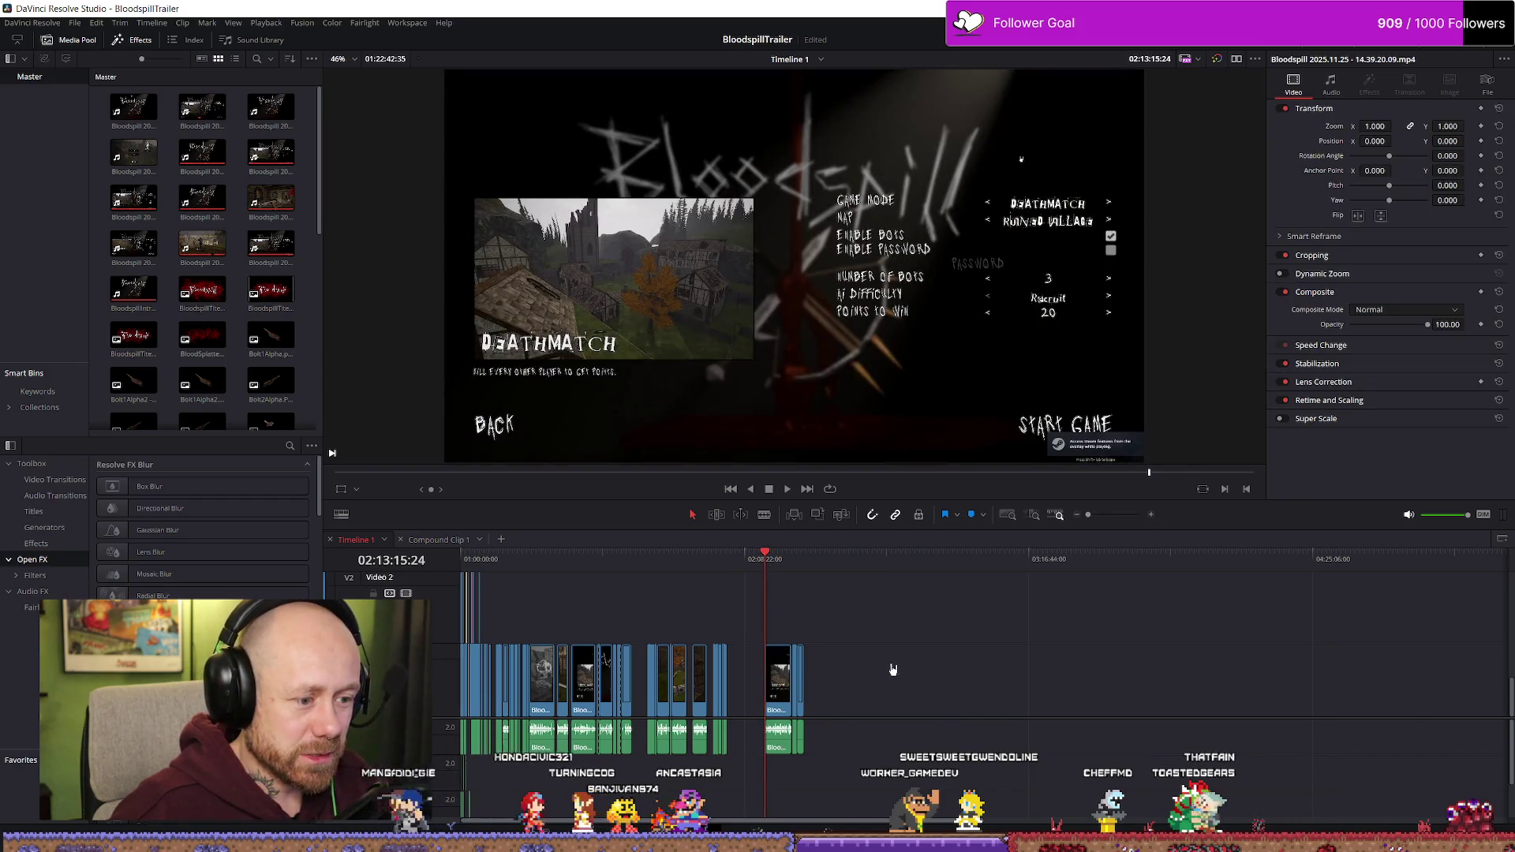
- Slide the end group of 14.39.20.09 clips left against the earlier clips, then deselect them
drag(893, 669, 757, 741)
scroll(769, 585, up, 5)
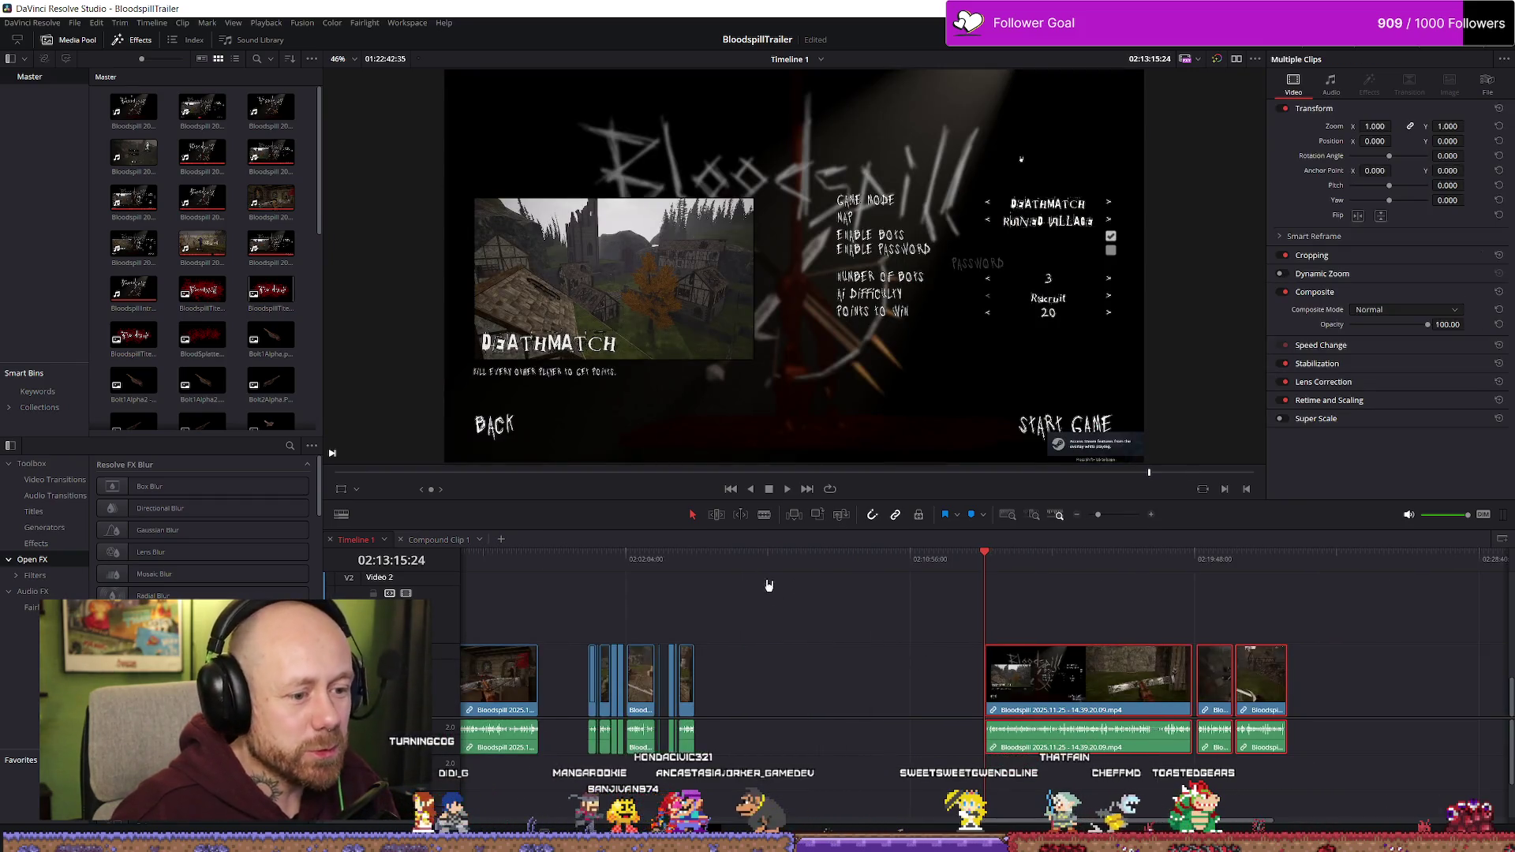
click(718, 557)
drag(1059, 695, 791, 693)
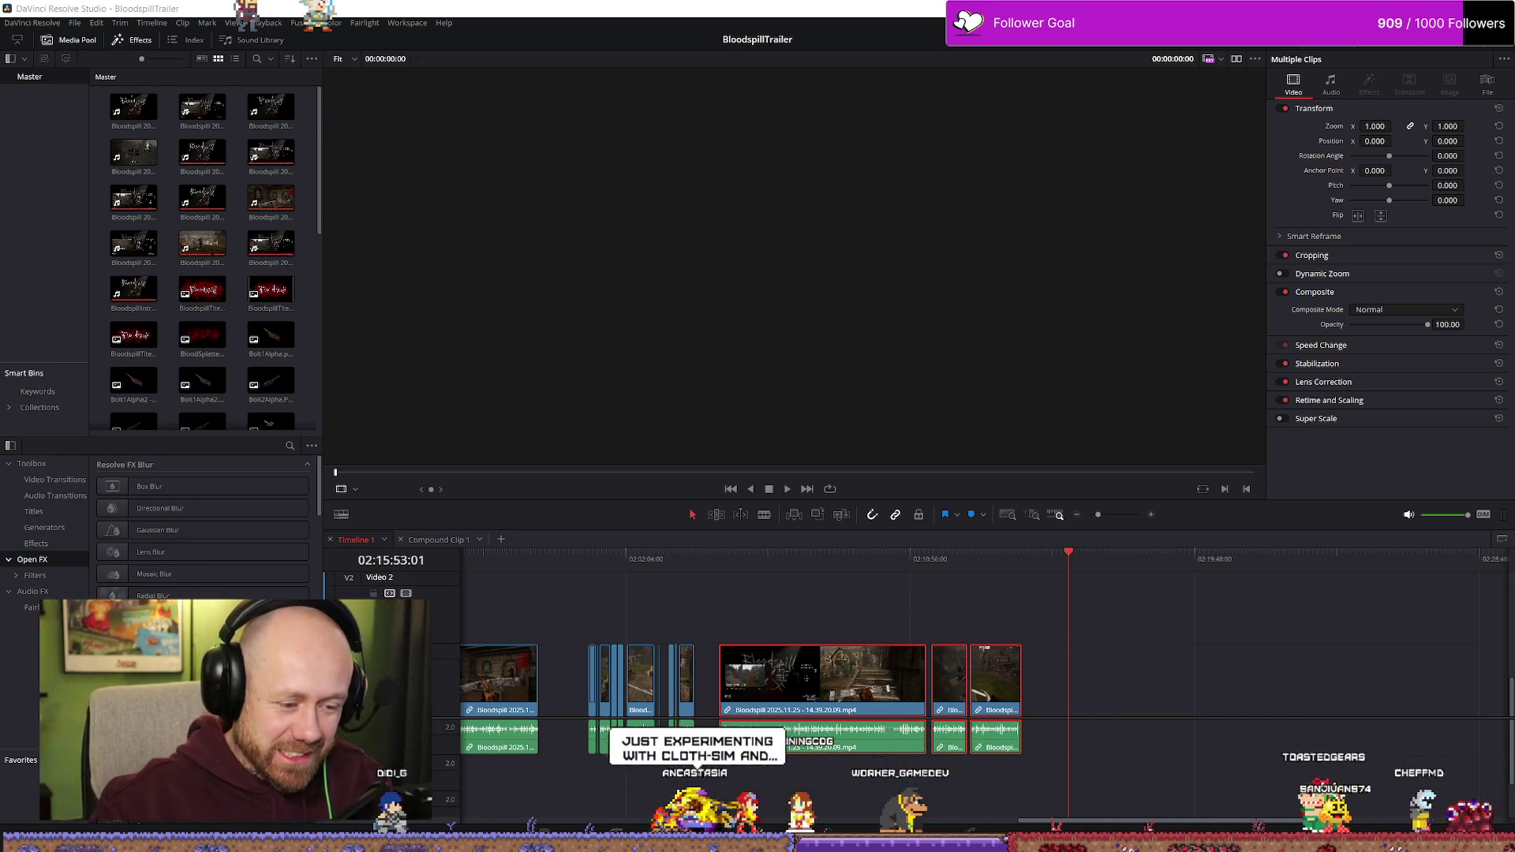
click(1046, 566)
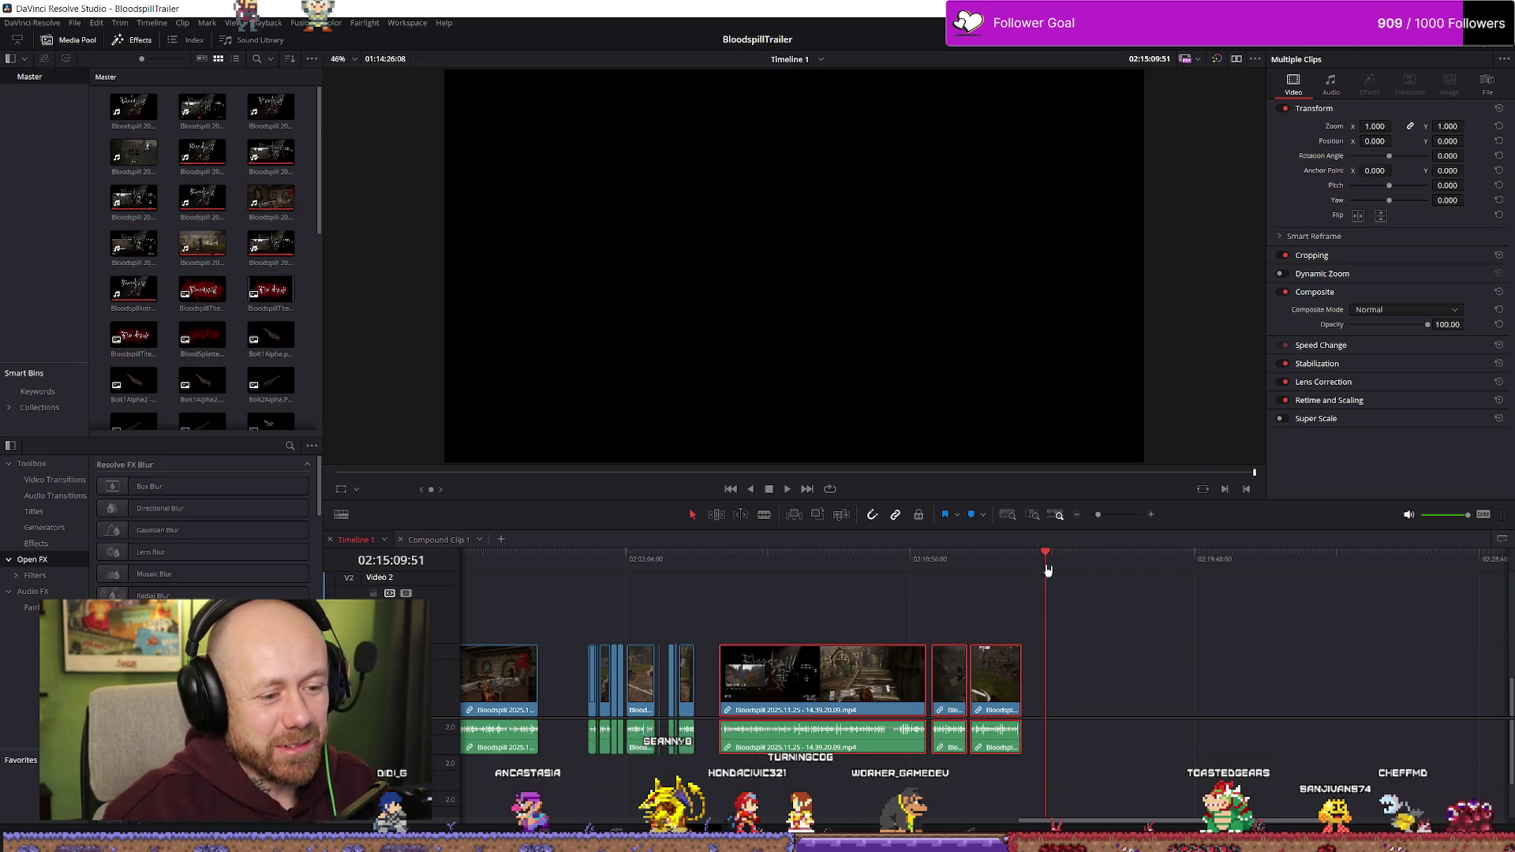
click(1115, 662)
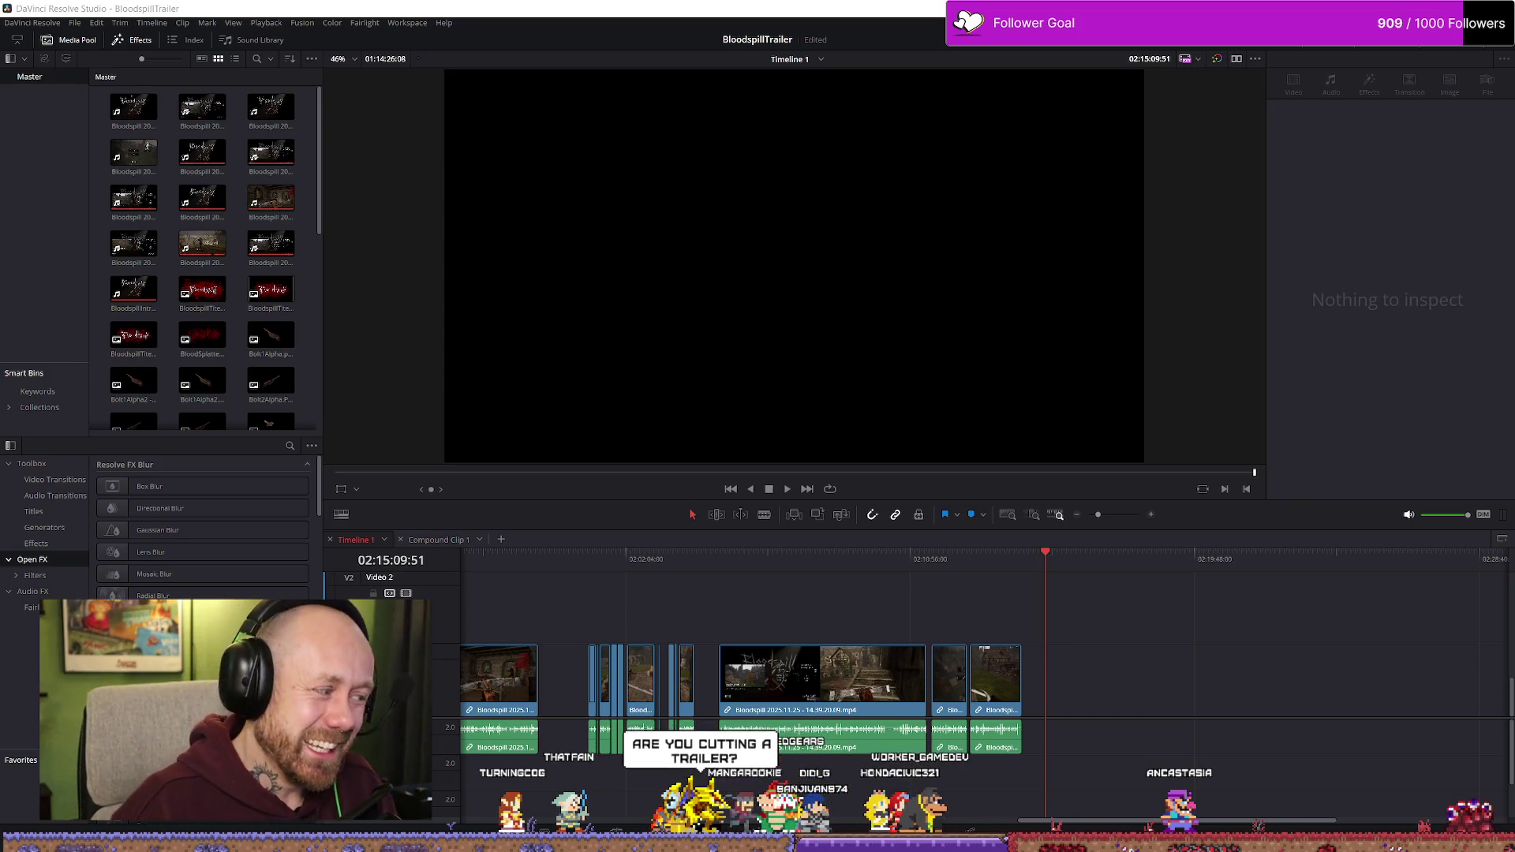
click(143, 253)
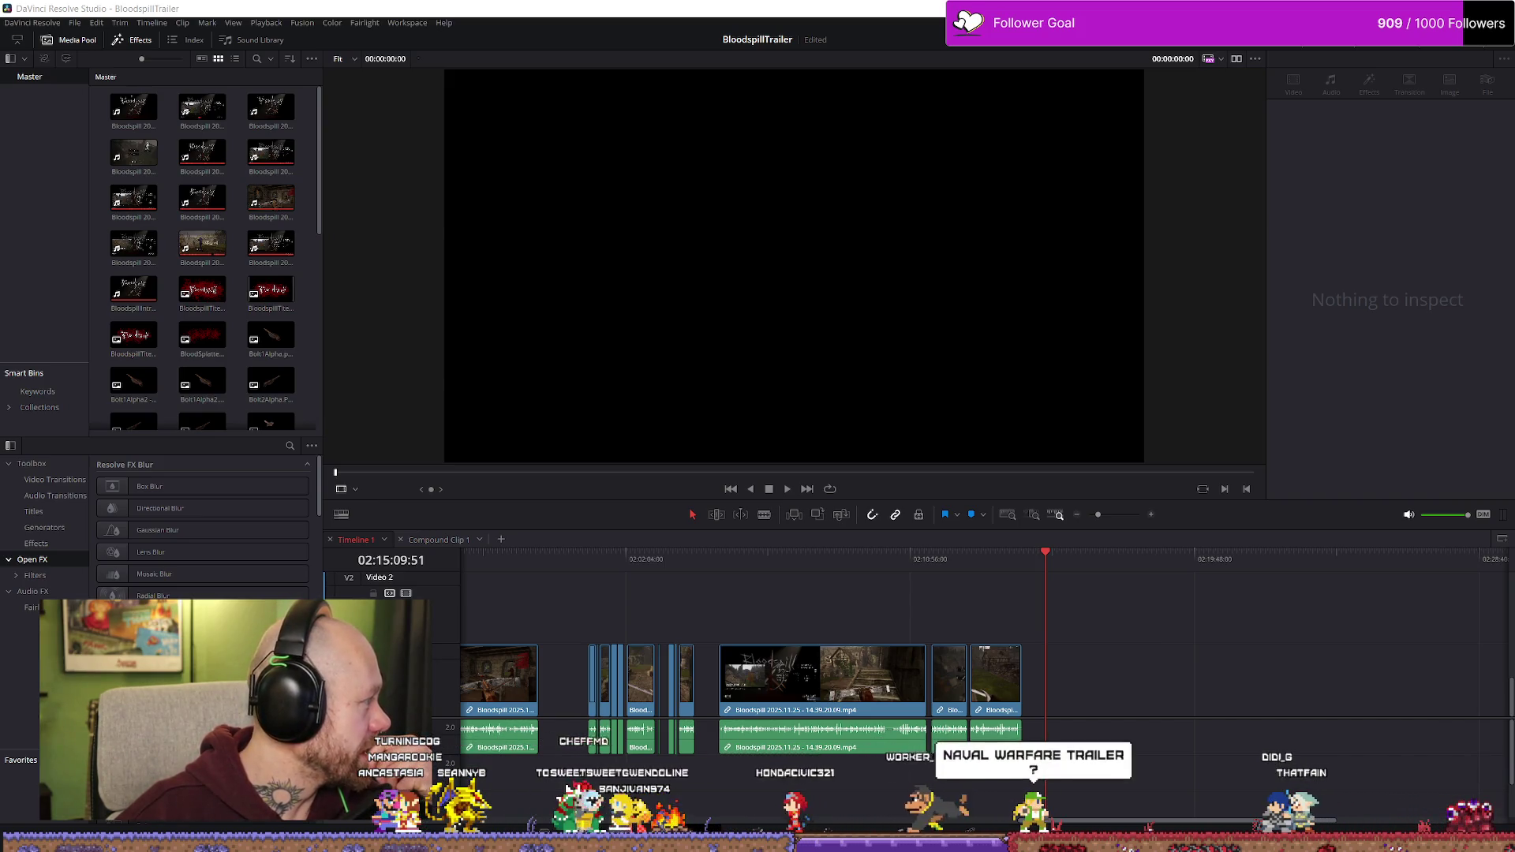
- Place the Bloodspill 2025.11.27 - 12.12.51.01 recording on V1 after the last clip and preview it
mouse_move(462, 661)
mouse_down()
mouse_move(1096, 661)
mouse_move(1095, 623)
mouse_up()
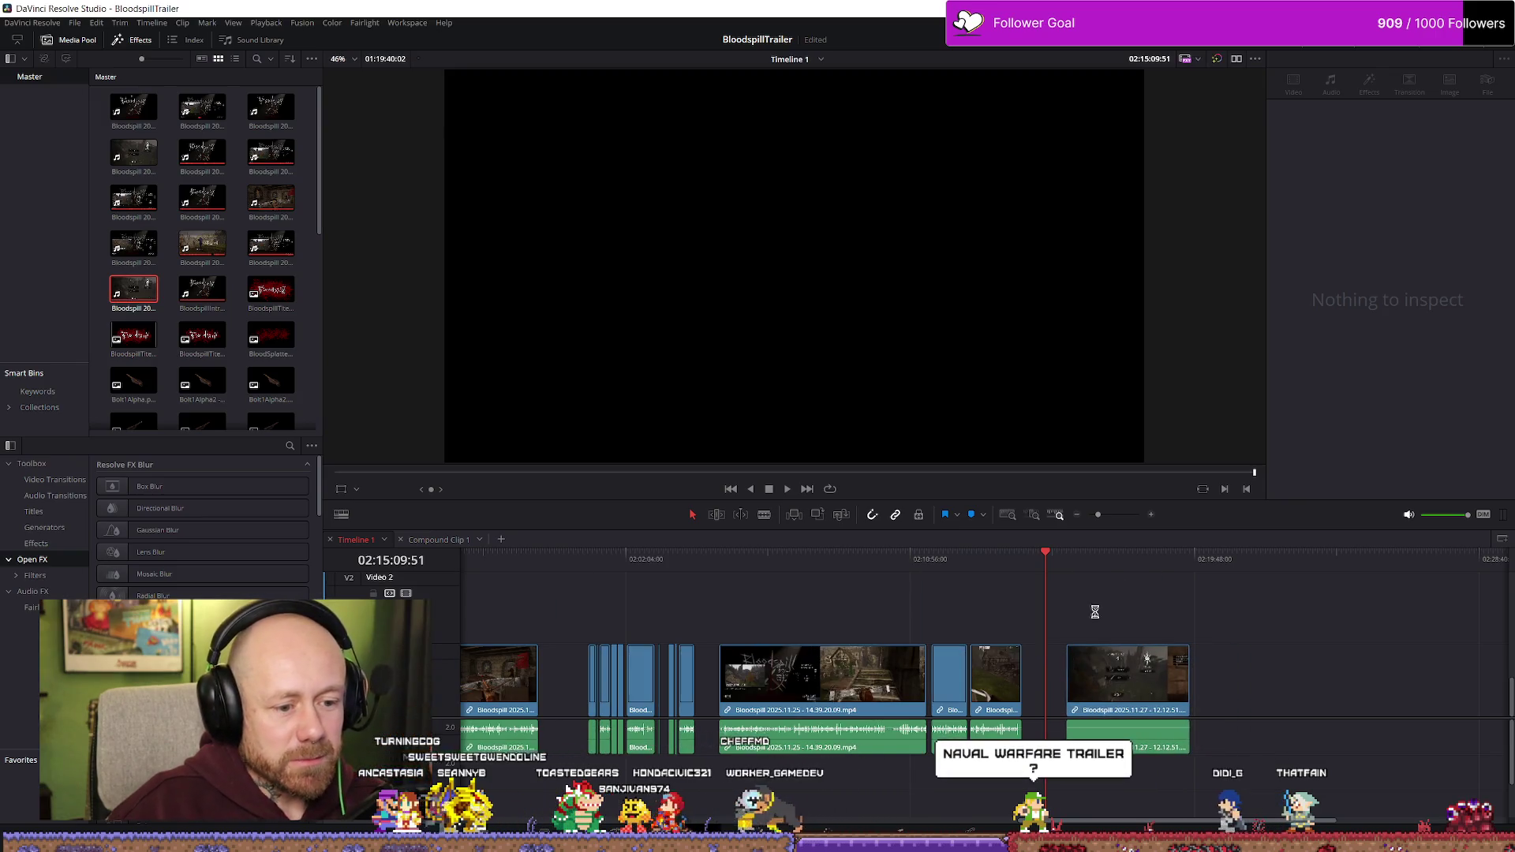
click(1081, 559)
key(space)
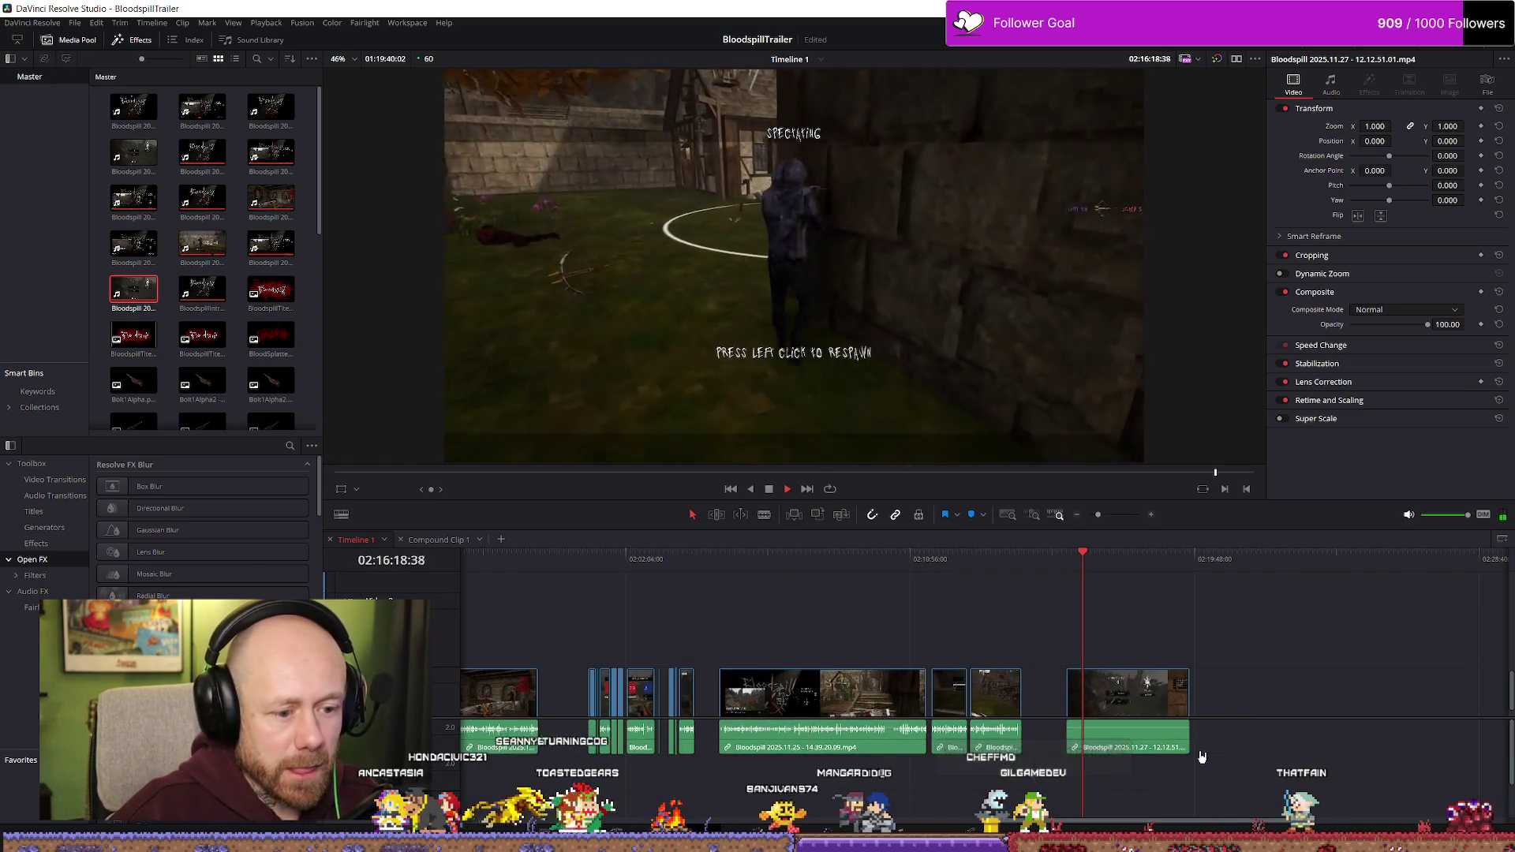
scroll(1072, 695, up, 2)
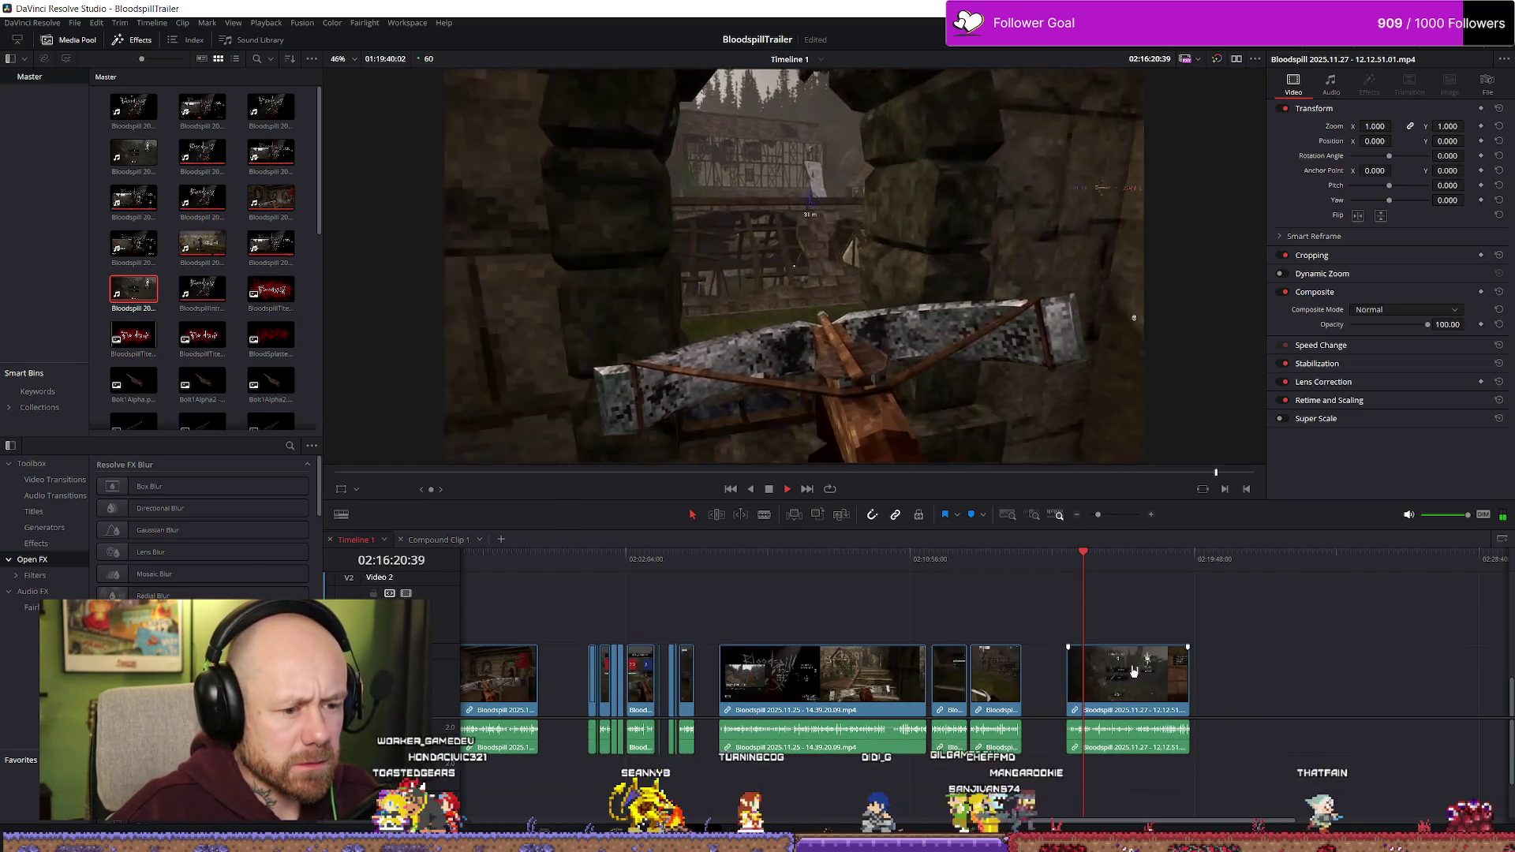
key(space)
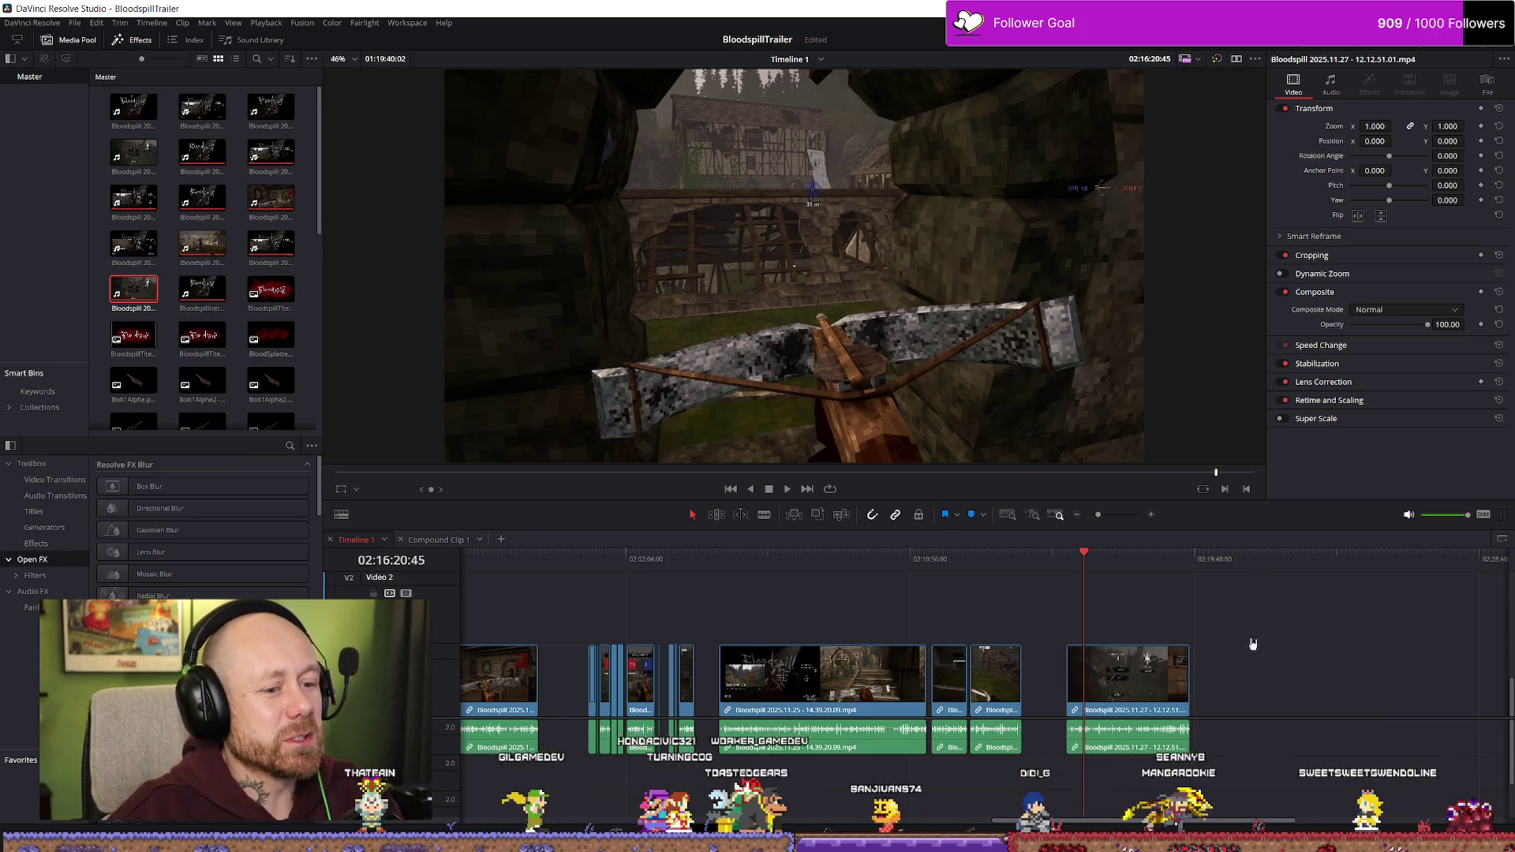
- Resume playback and skip ahead through the new crossbow recording
key(space)
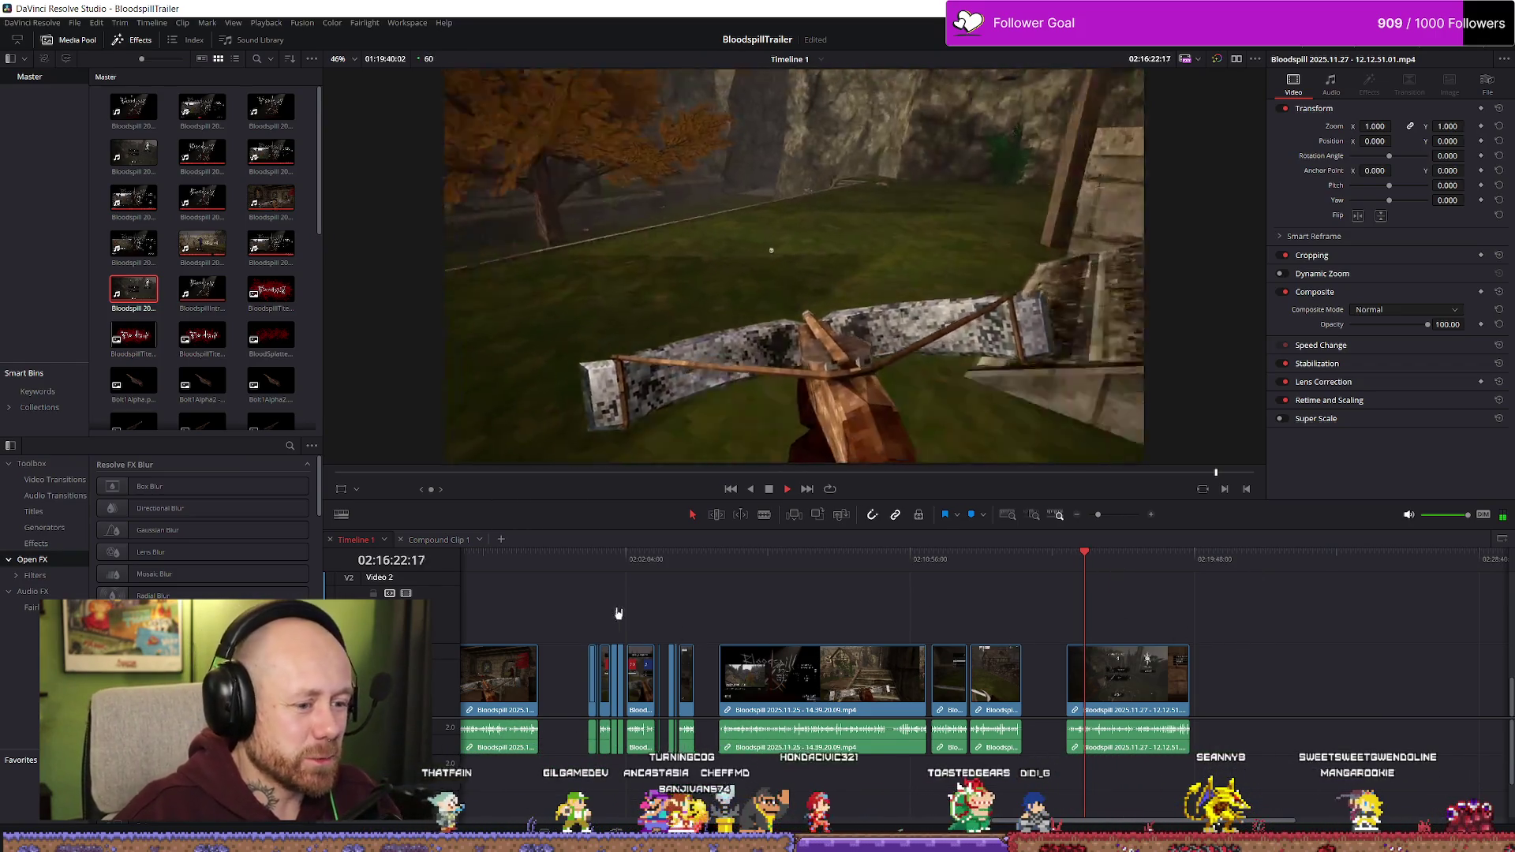
click(1093, 554)
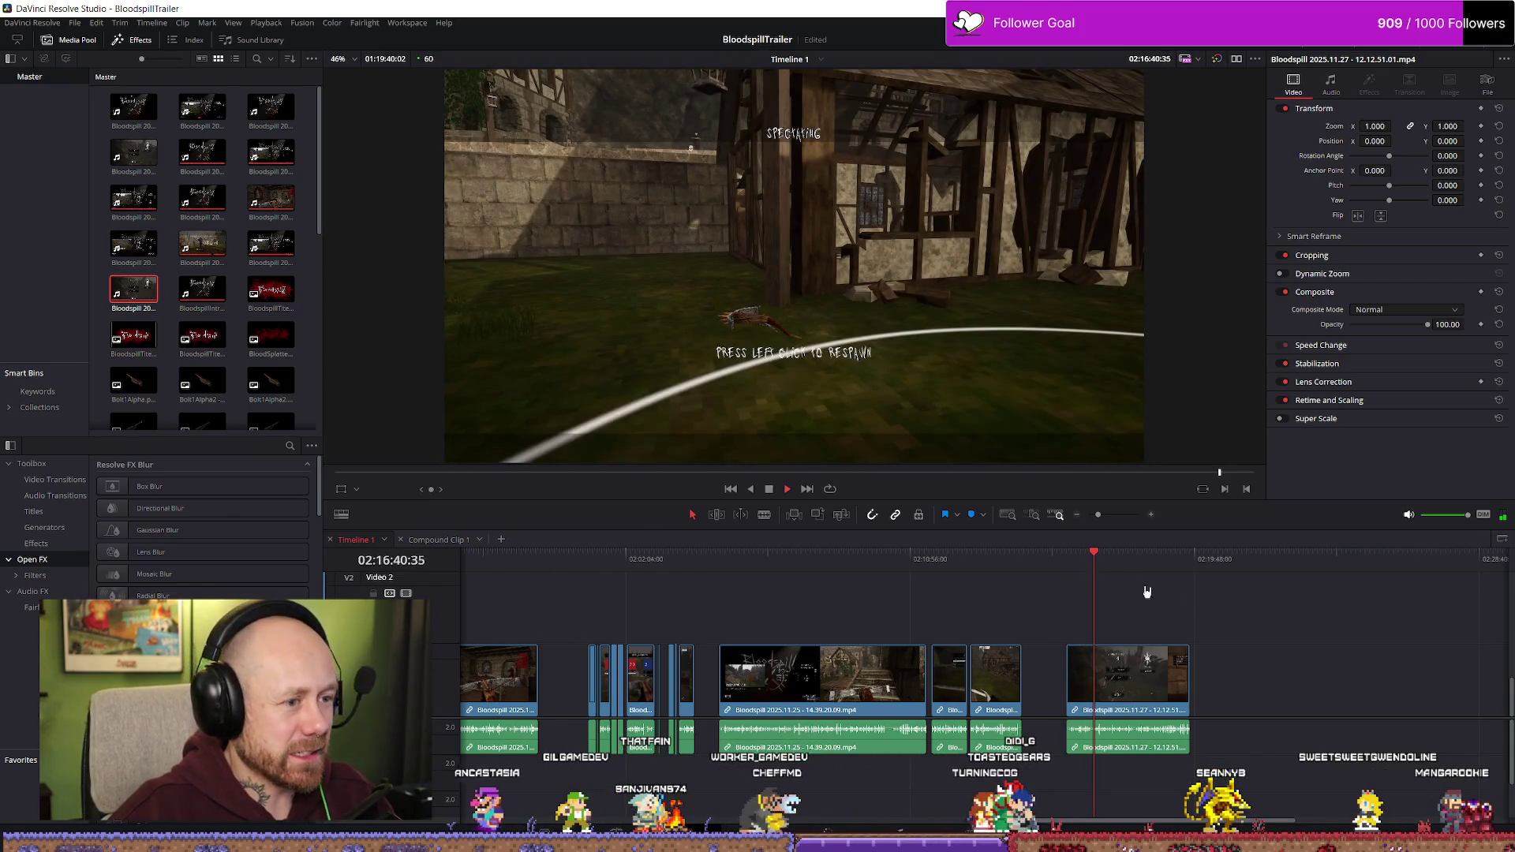
scroll(1000, 609, up, 5)
click(1002, 558)
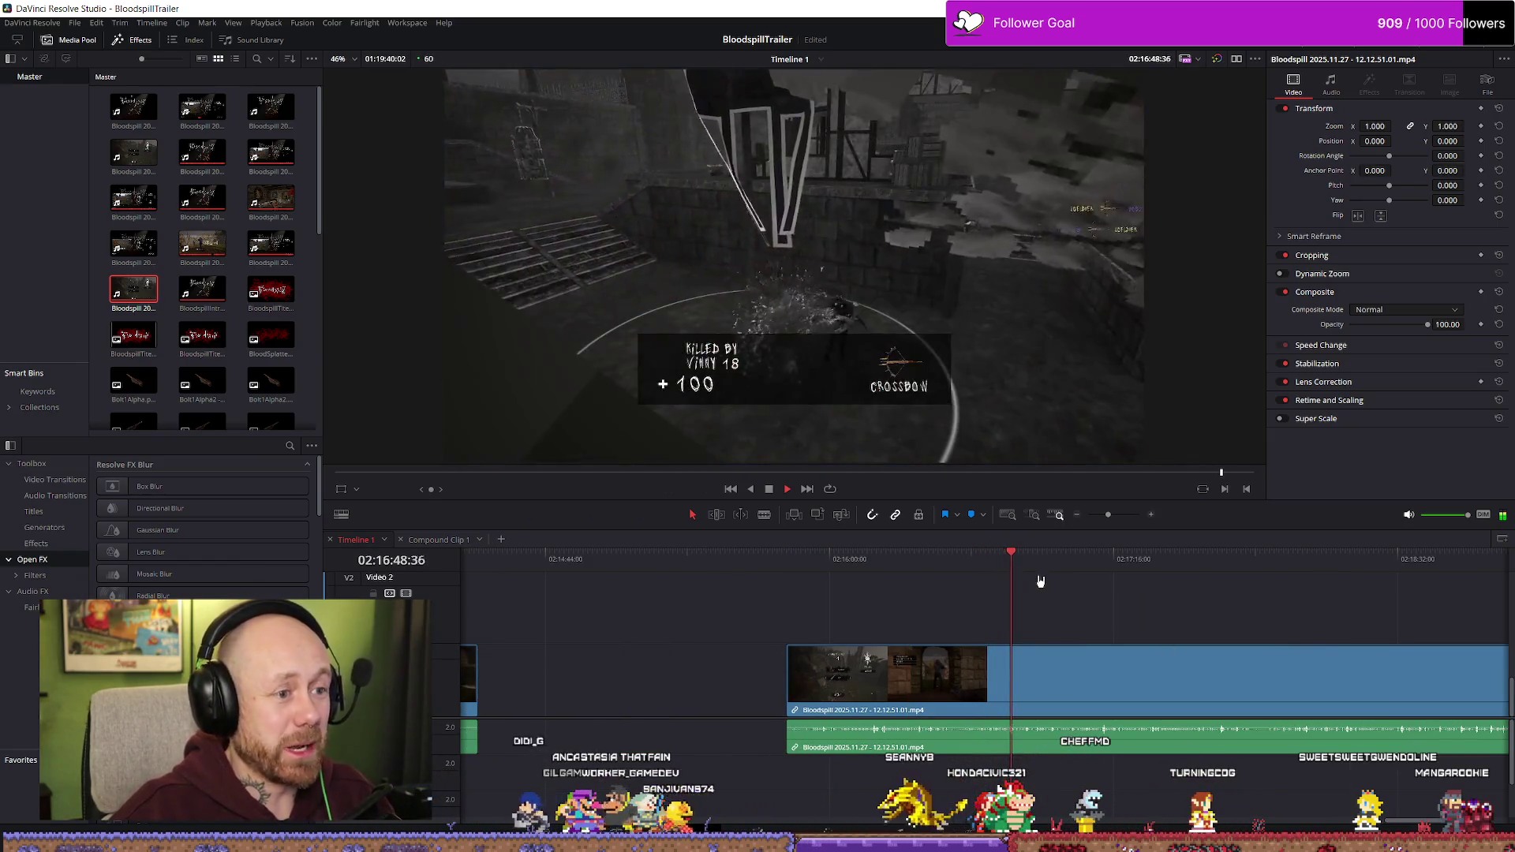
click(1034, 557)
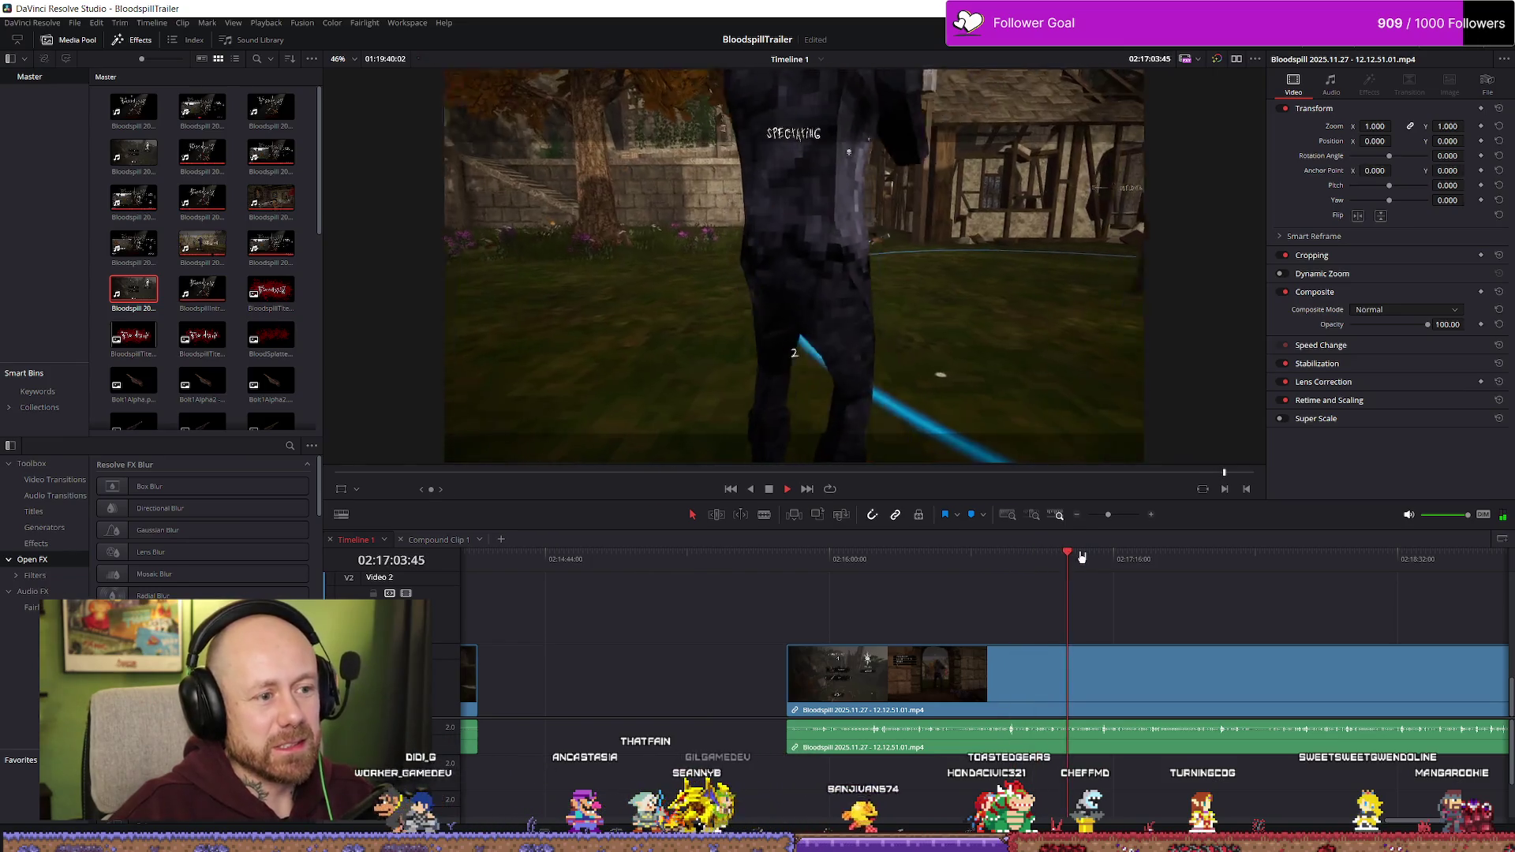
click(1083, 557)
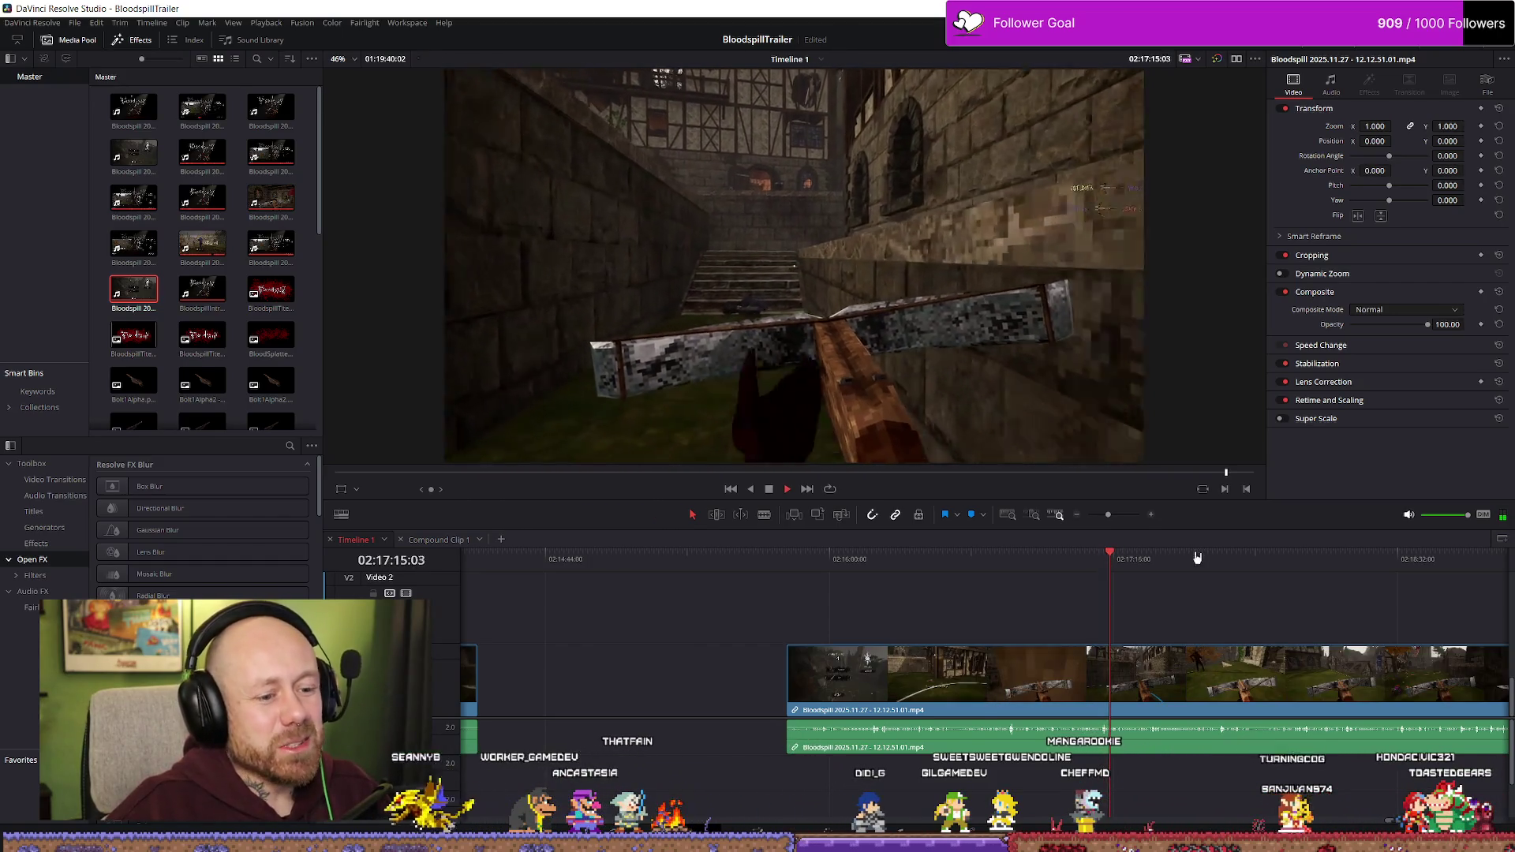
scroll(1152, 564, right, 4)
scroll(1215, 608, down, 1)
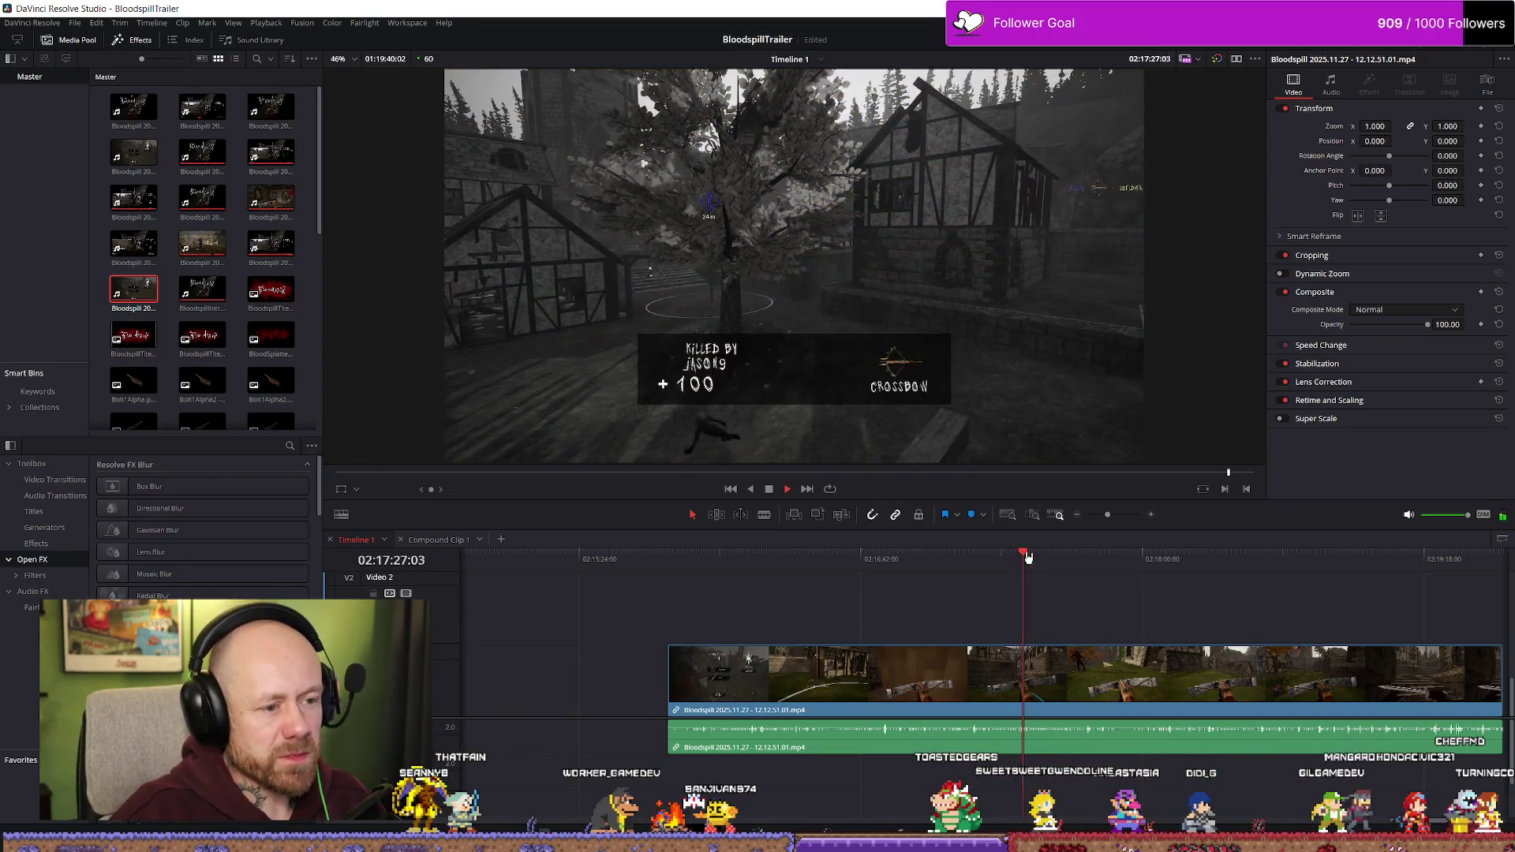
drag(1029, 557, 1095, 558)
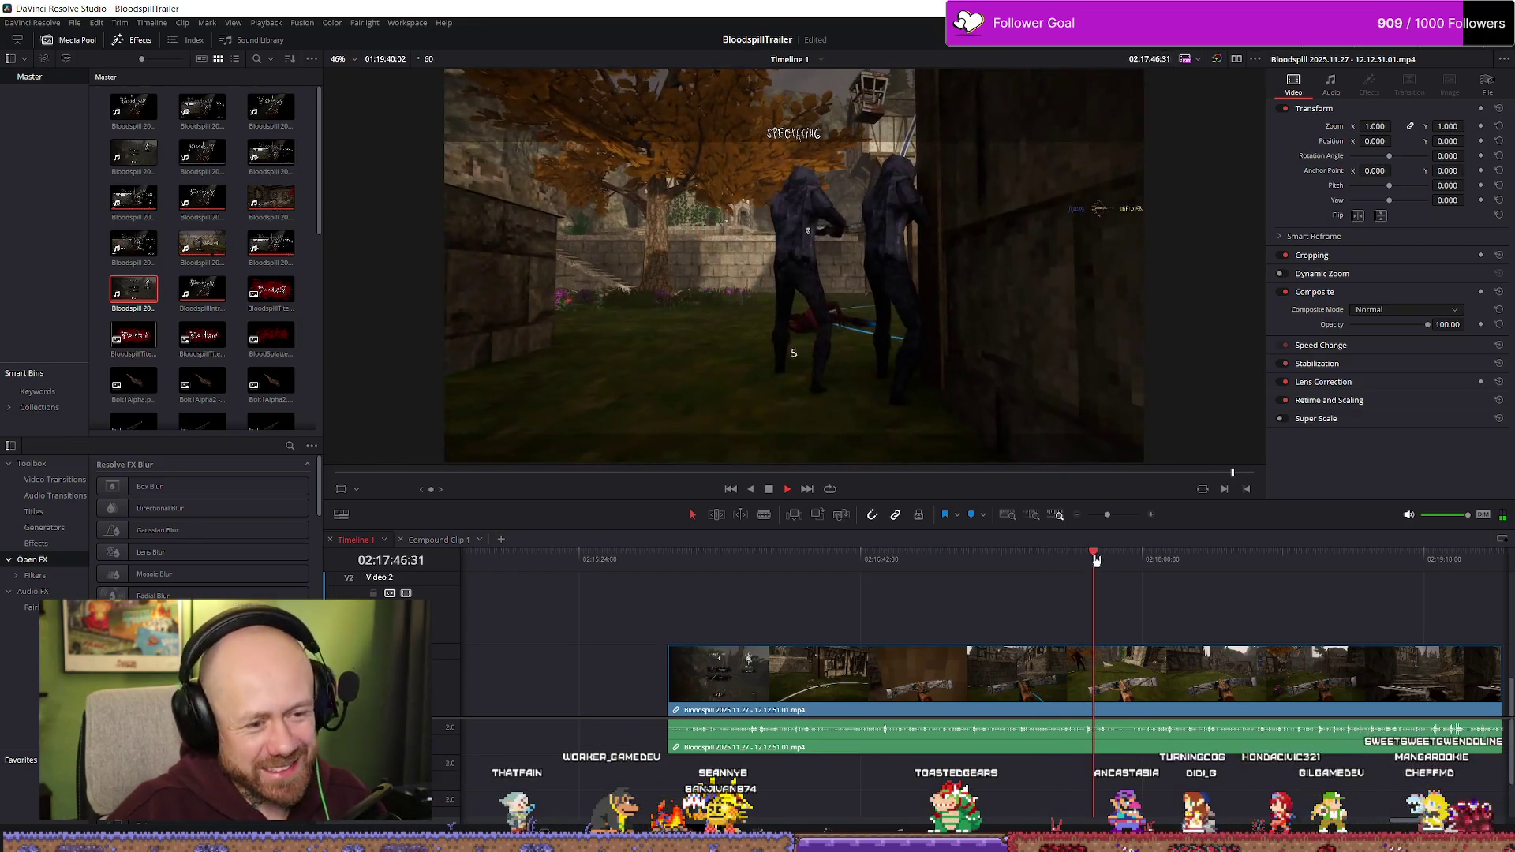
drag(1095, 560, 1127, 560)
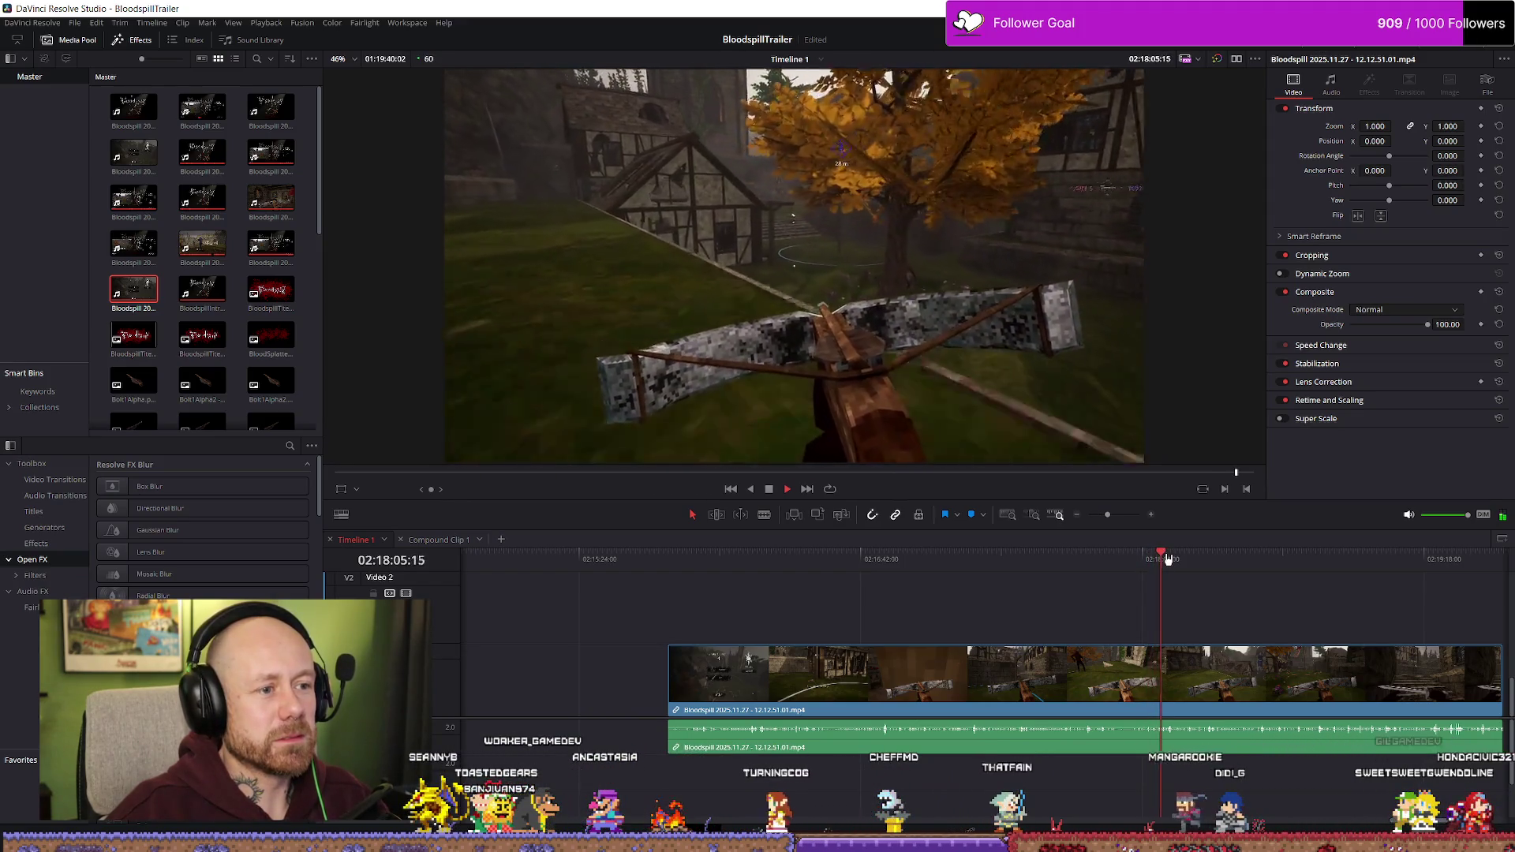
drag(1169, 560, 1186, 560)
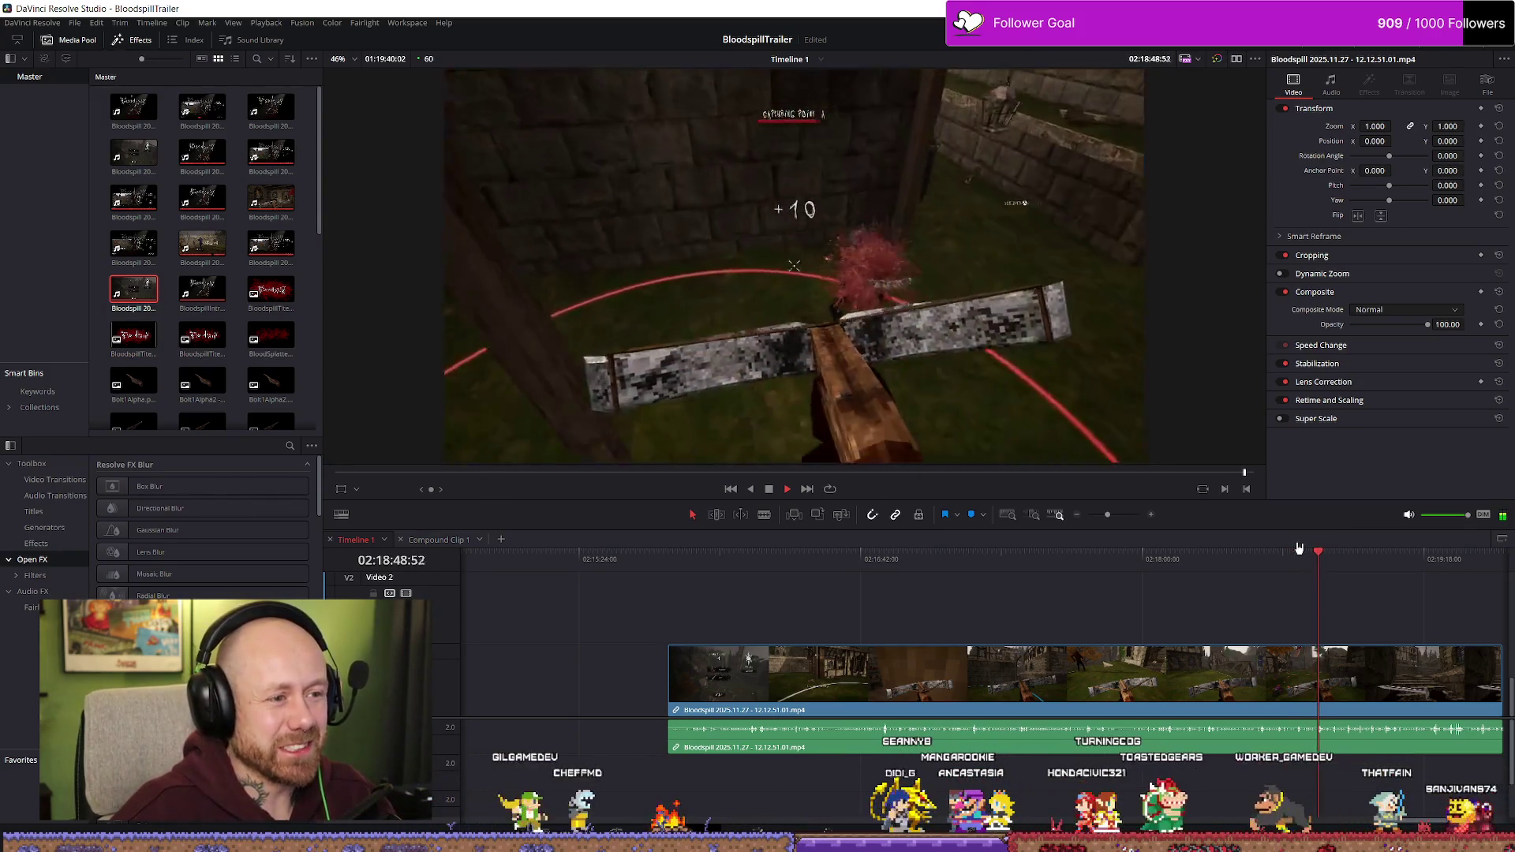
click(1330, 561)
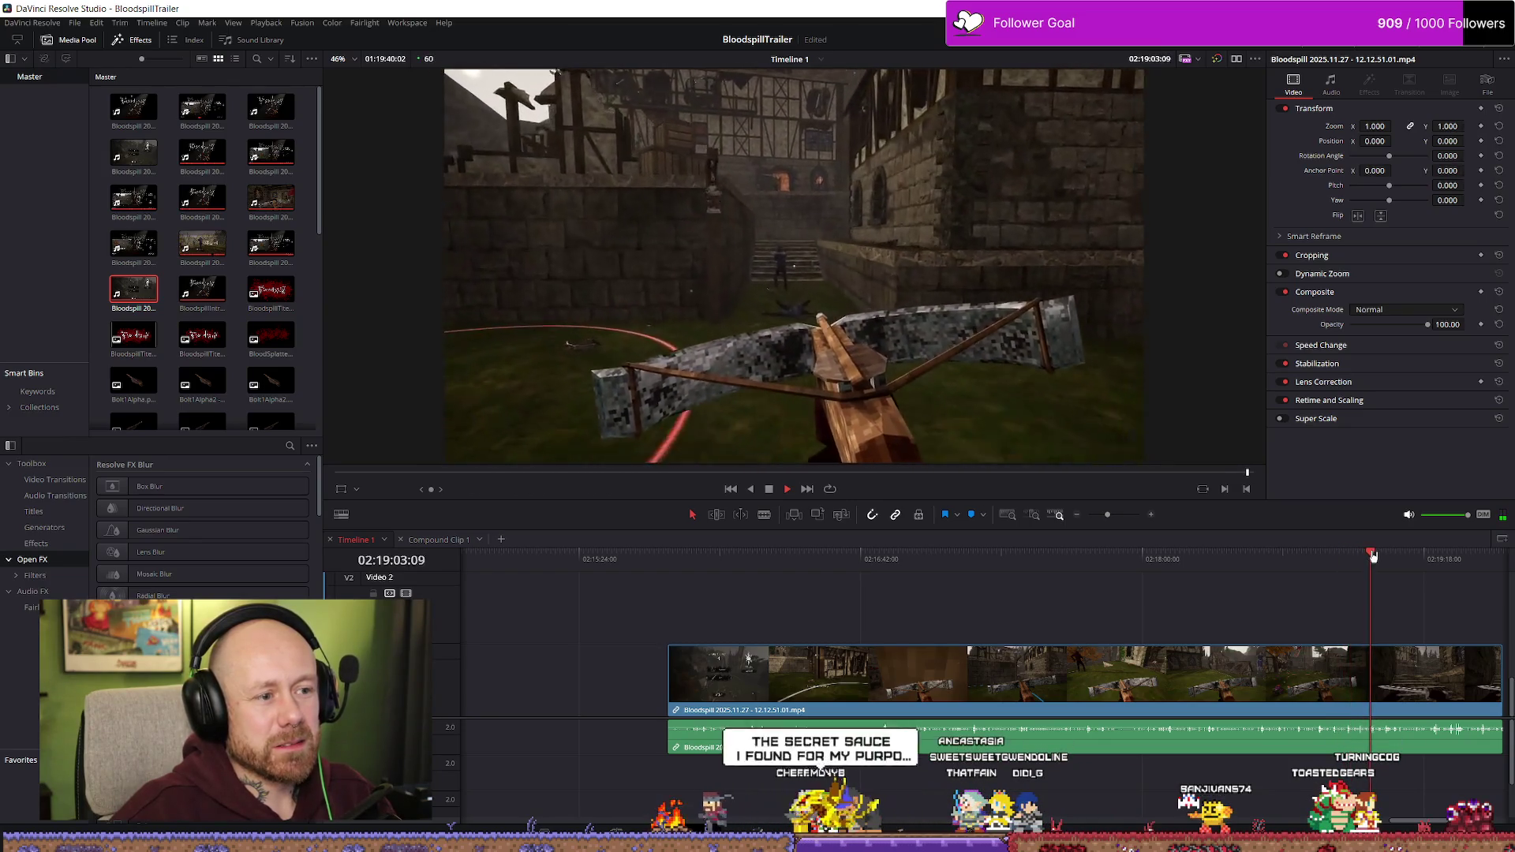
scroll(1454, 623, down, 1)
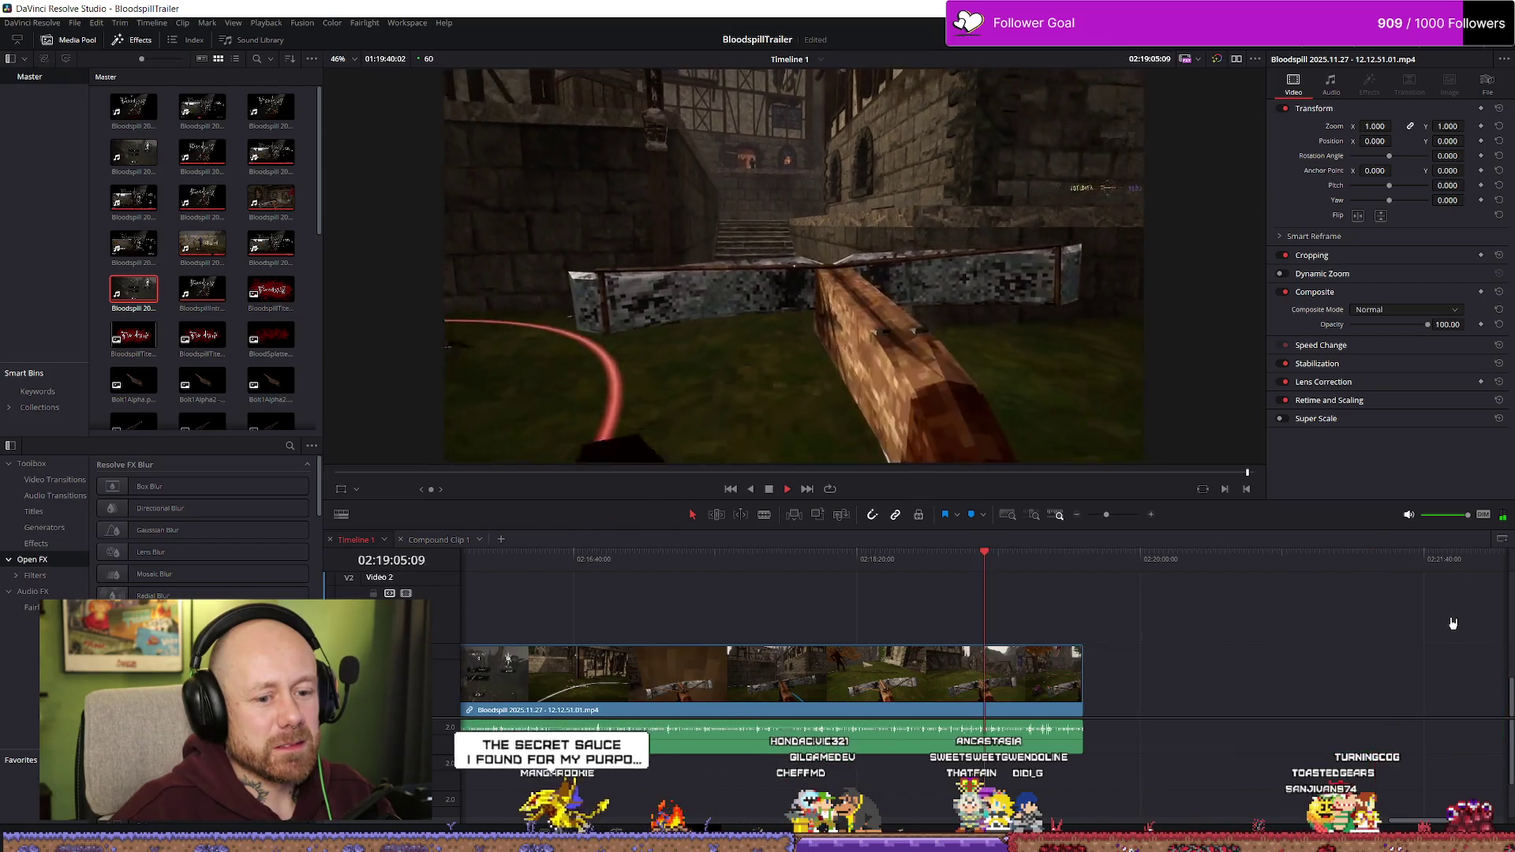
scroll(1454, 624, up, 1)
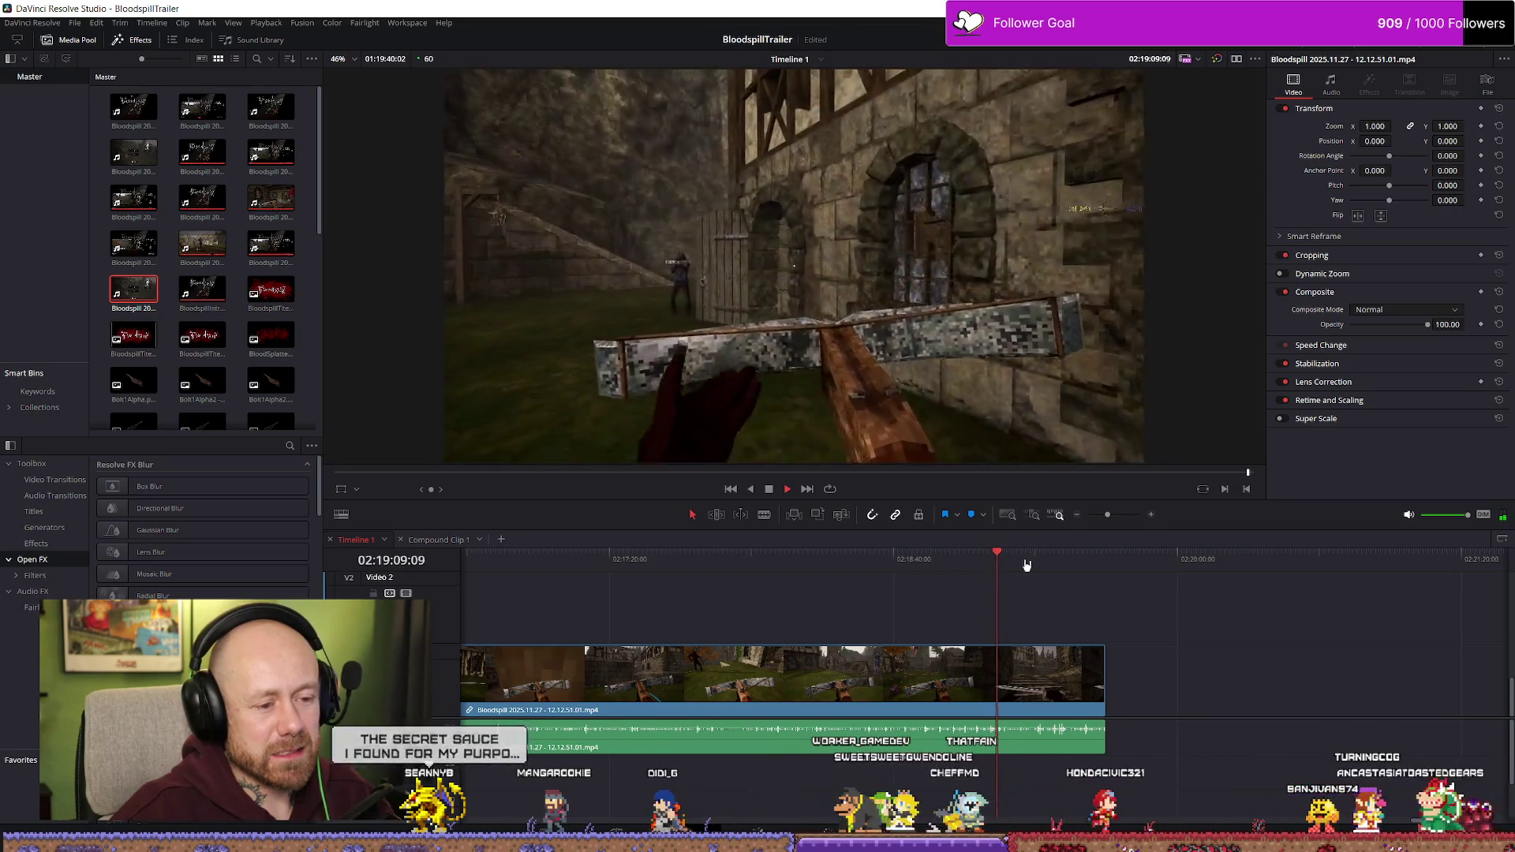
mouse_move(1008, 559)
mouse_down()
mouse_move(1068, 559)
mouse_move(626, 562)
mouse_move(775, 562)
mouse_up()
key(space)
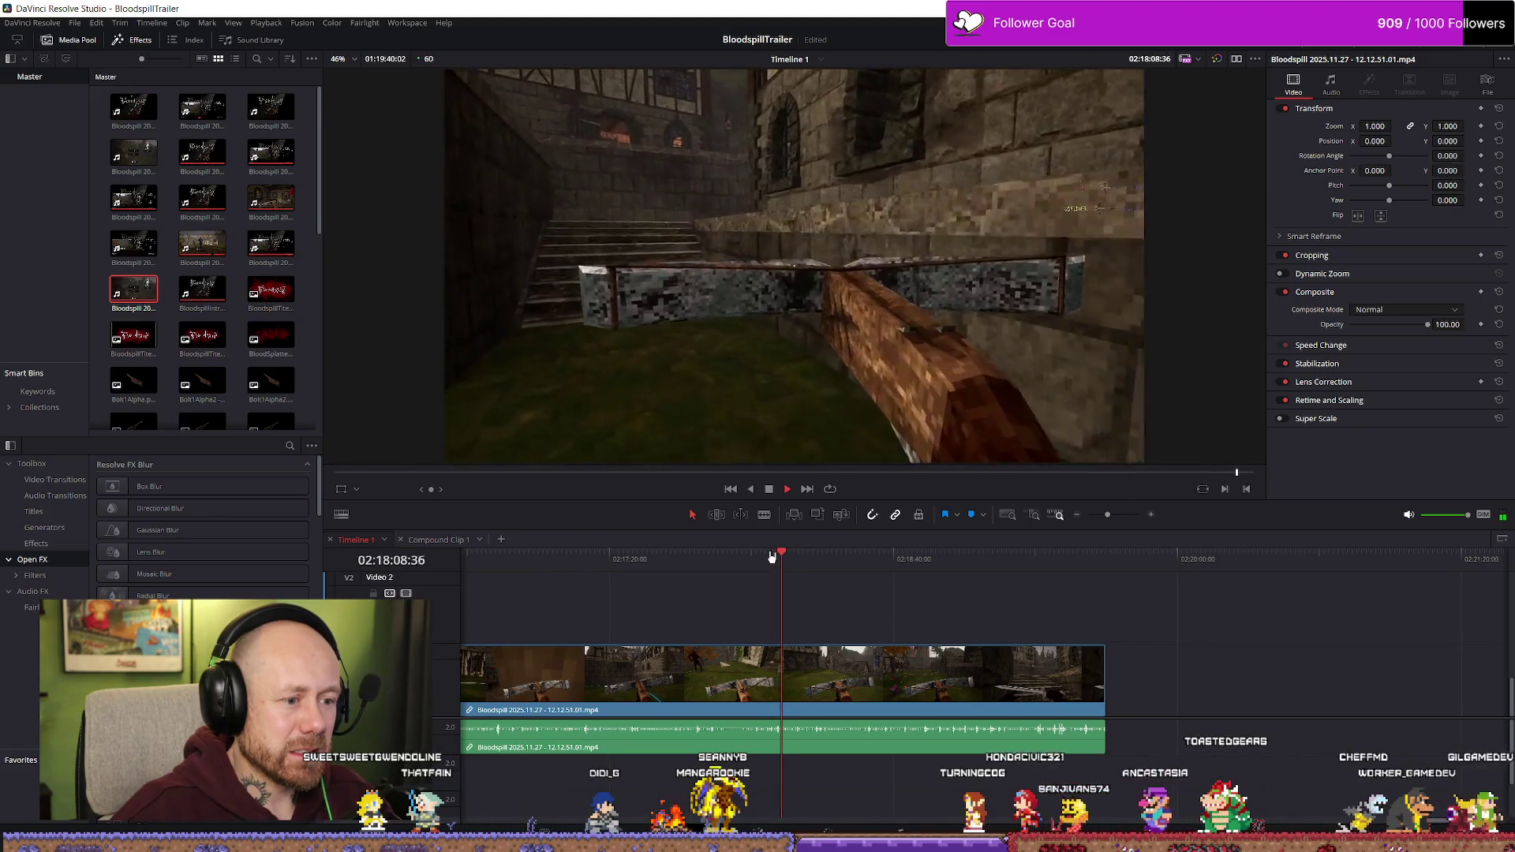
click(772, 557)
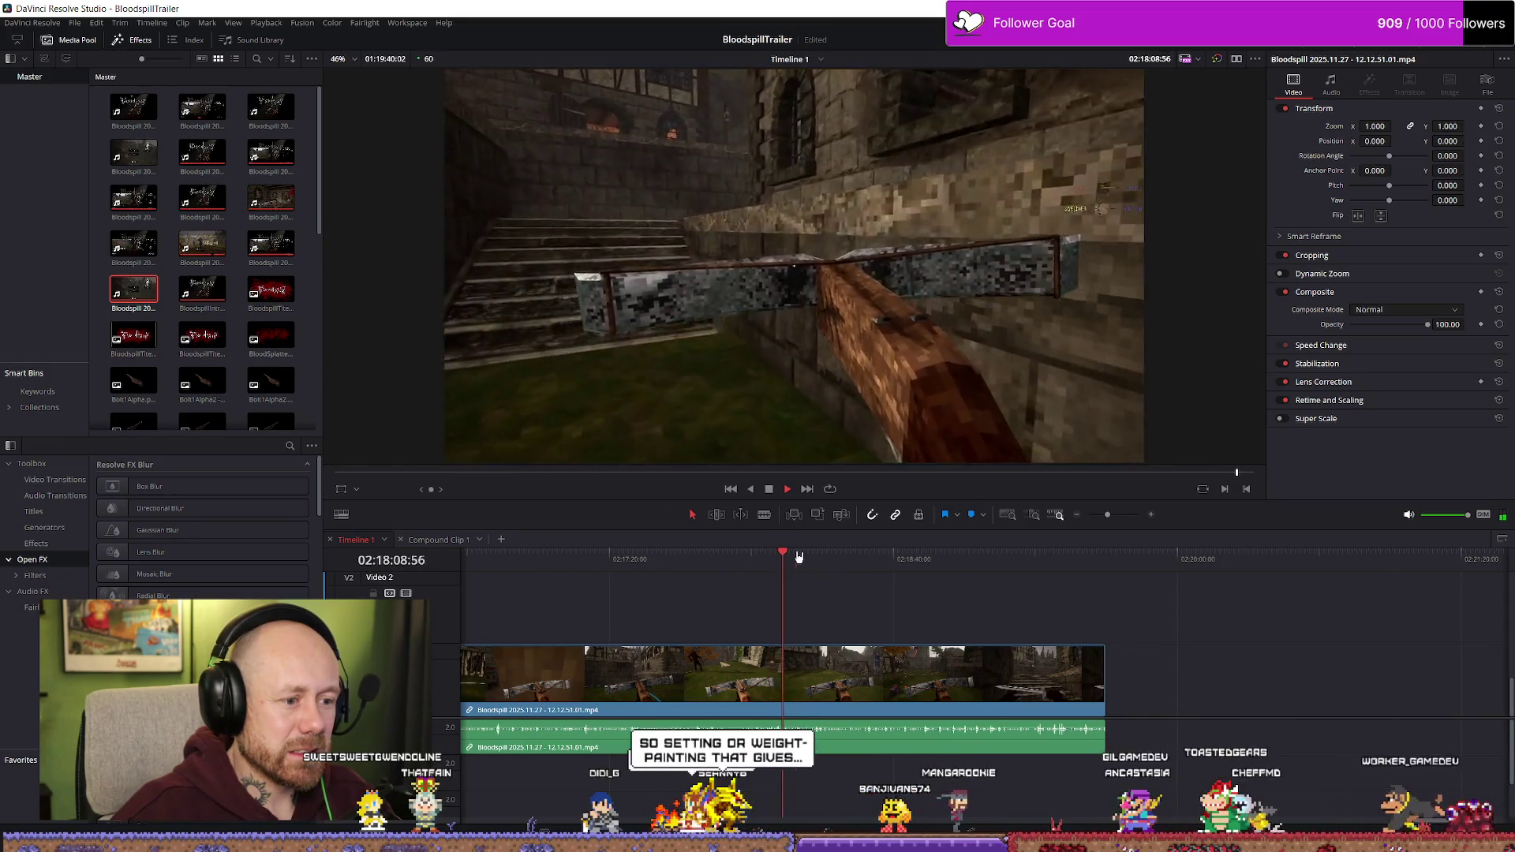
drag(799, 557, 869, 559)
key(space)
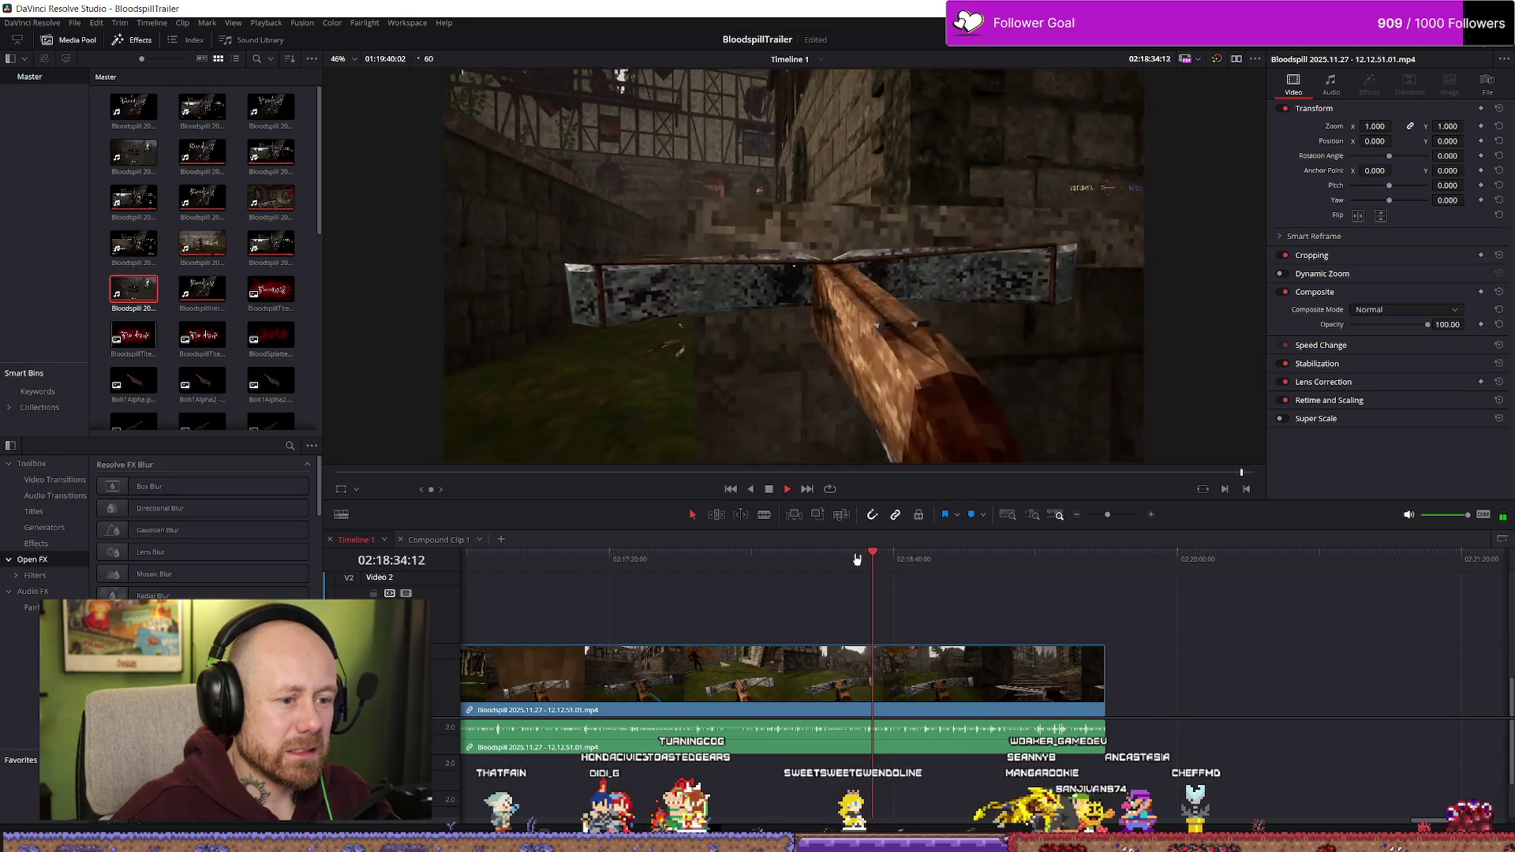
click(857, 559)
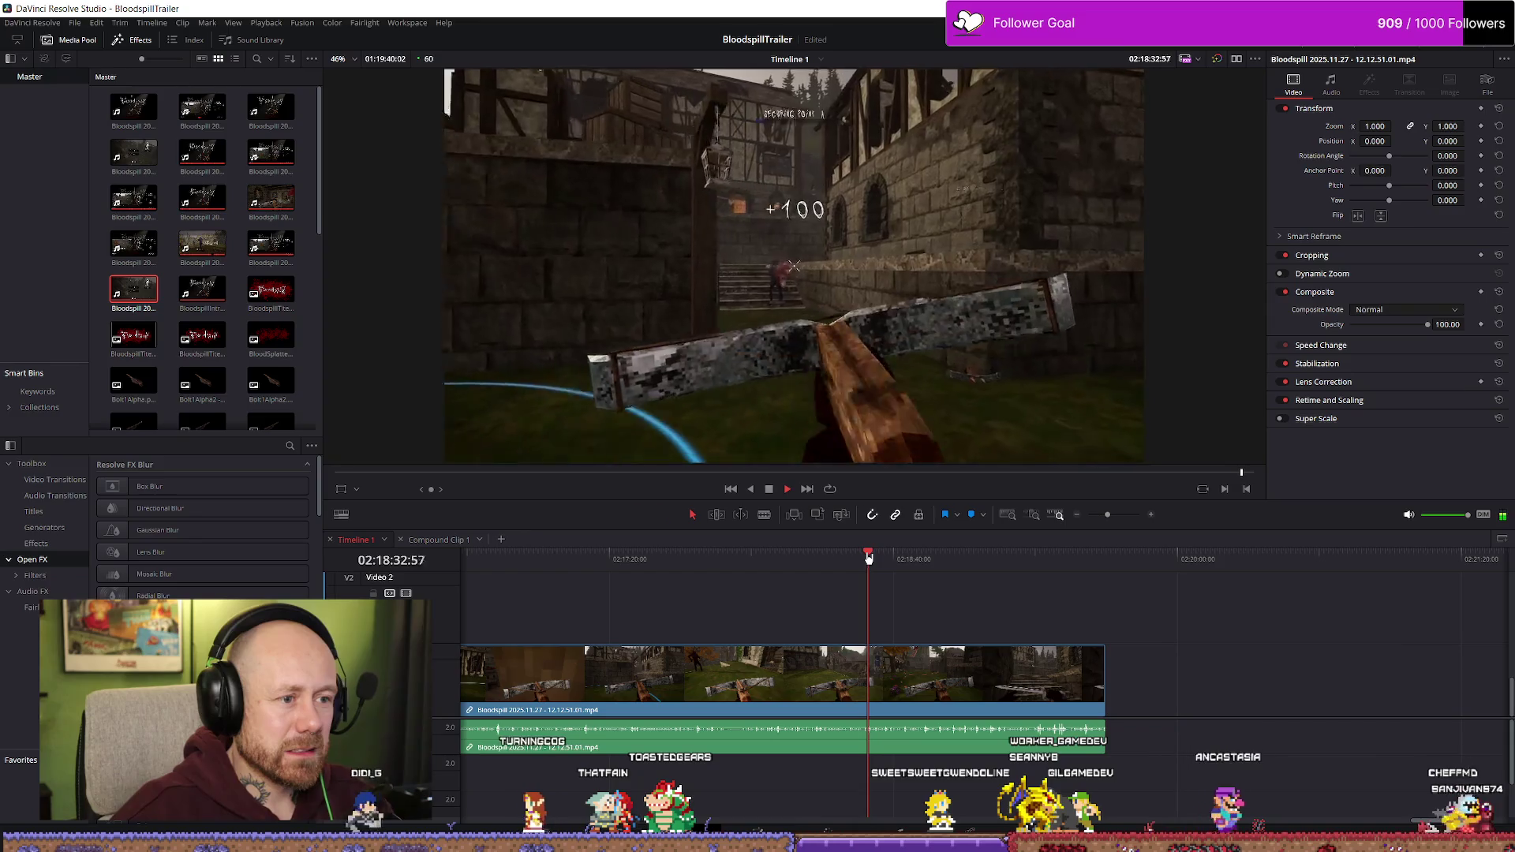
click(885, 557)
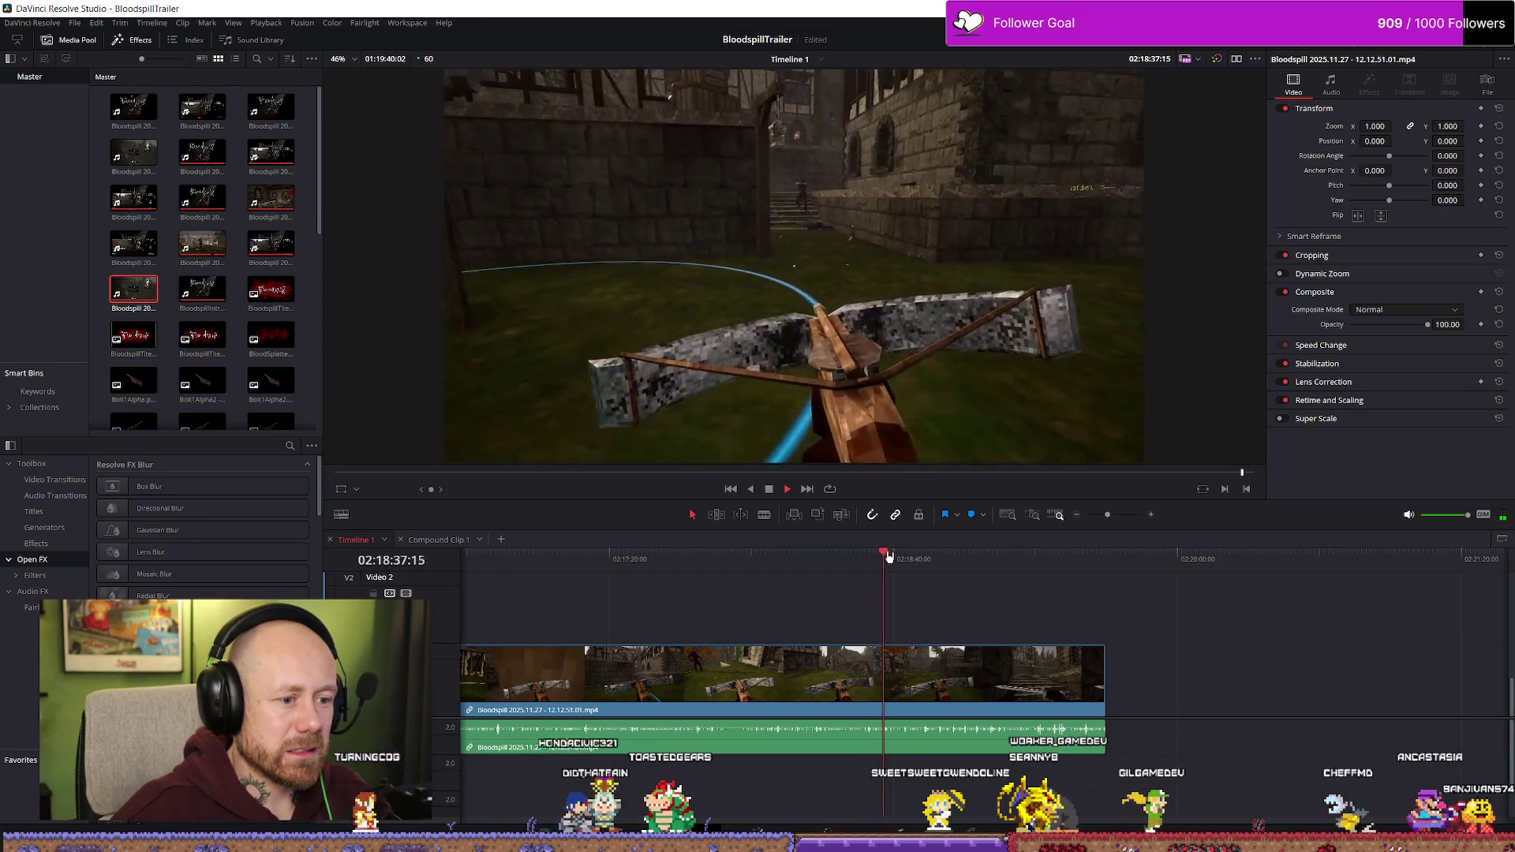
drag(898, 555, 916, 557)
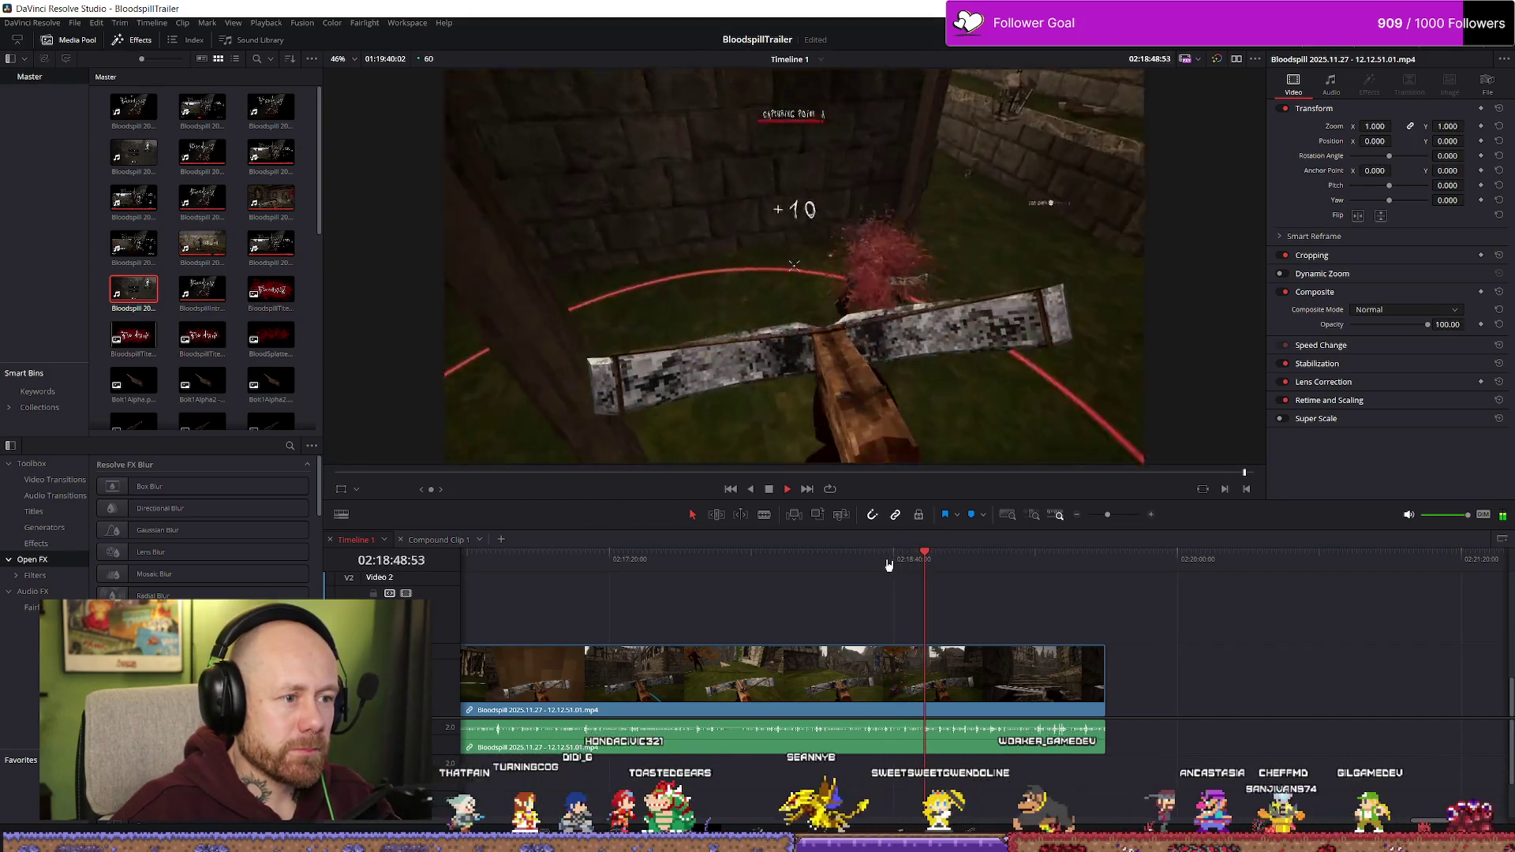
key(space)
click(924, 559)
key(space)
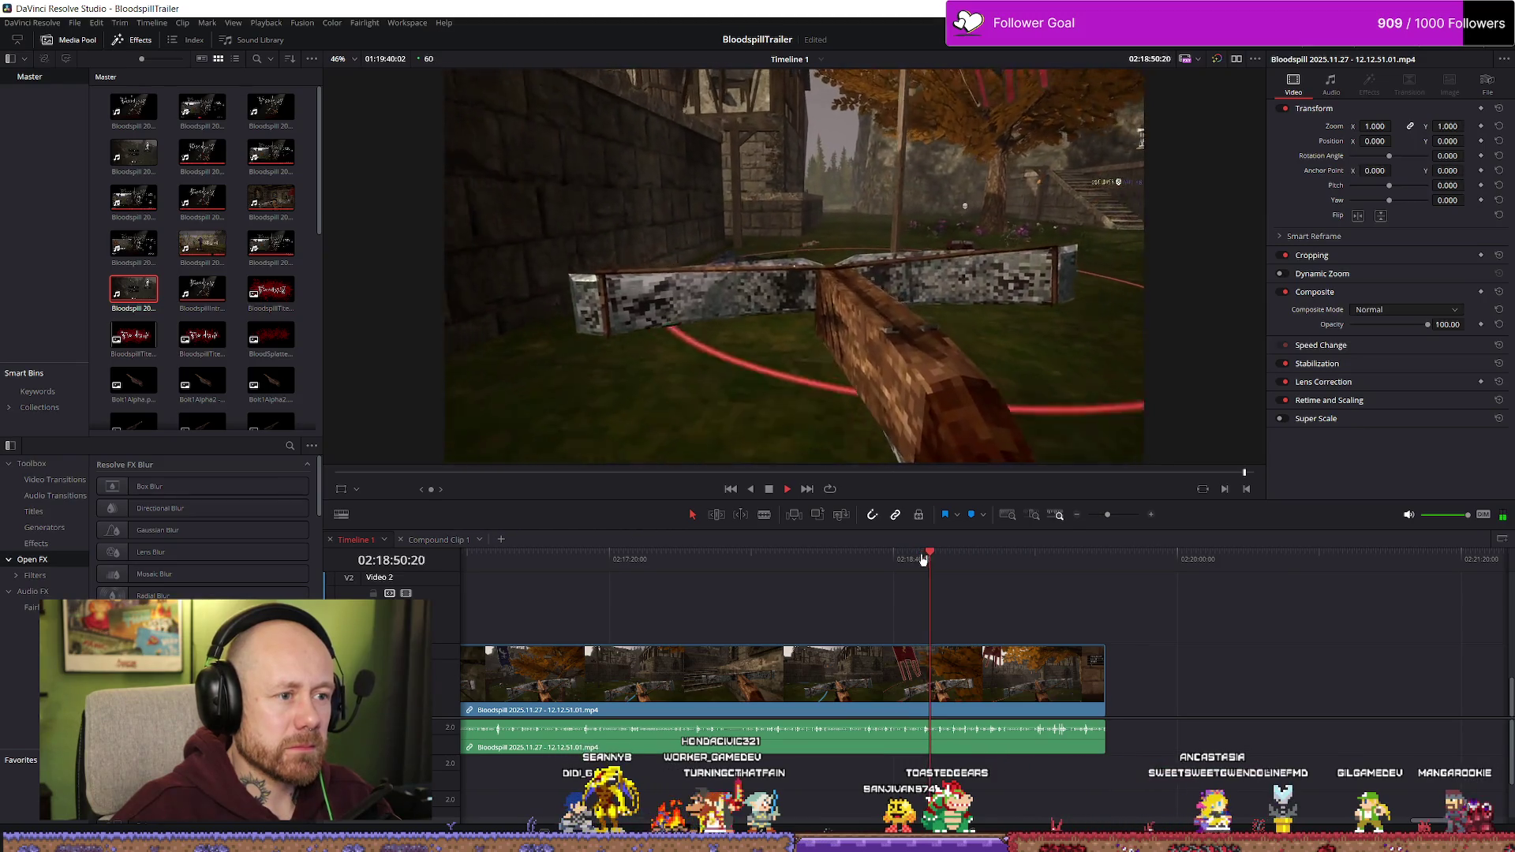
key(space)
key(ctrl+equal)
click(949, 559)
key(space)
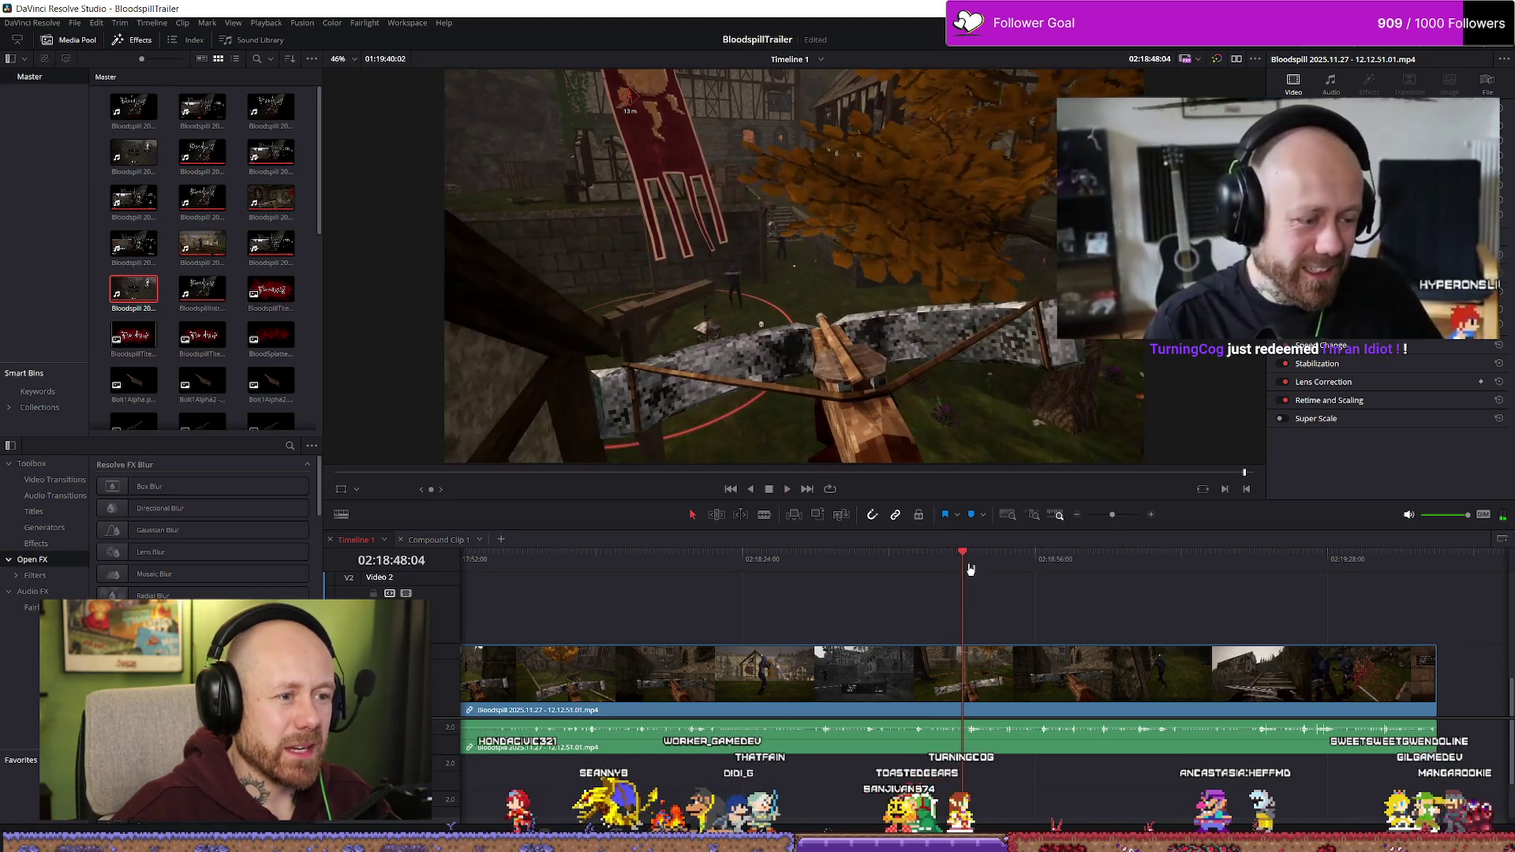
- Blade the crossbow clip twice around the kill
key(space)
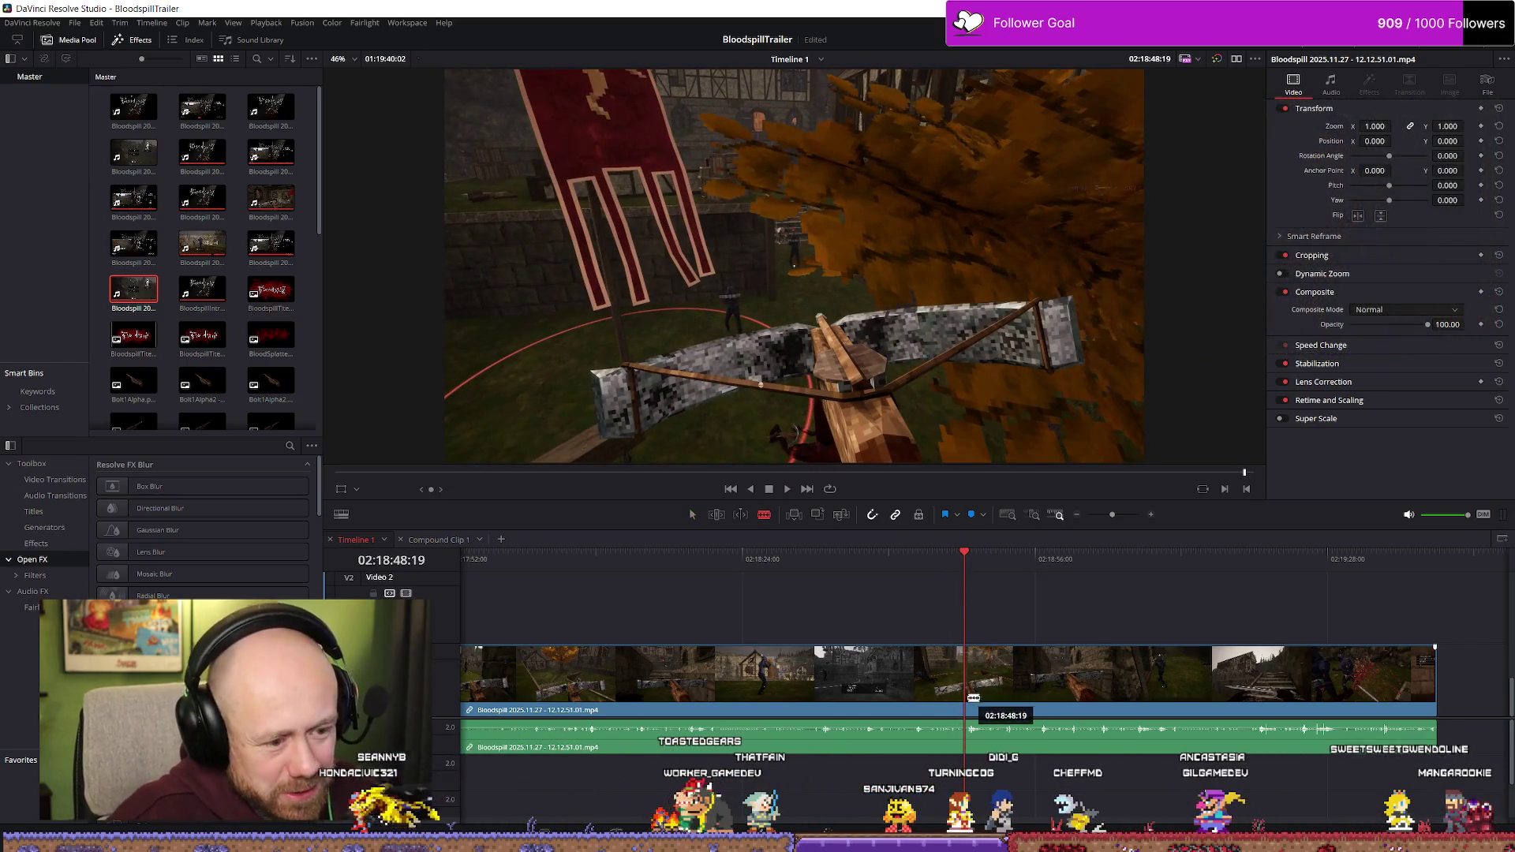
key(b)
click(968, 686)
click(995, 686)
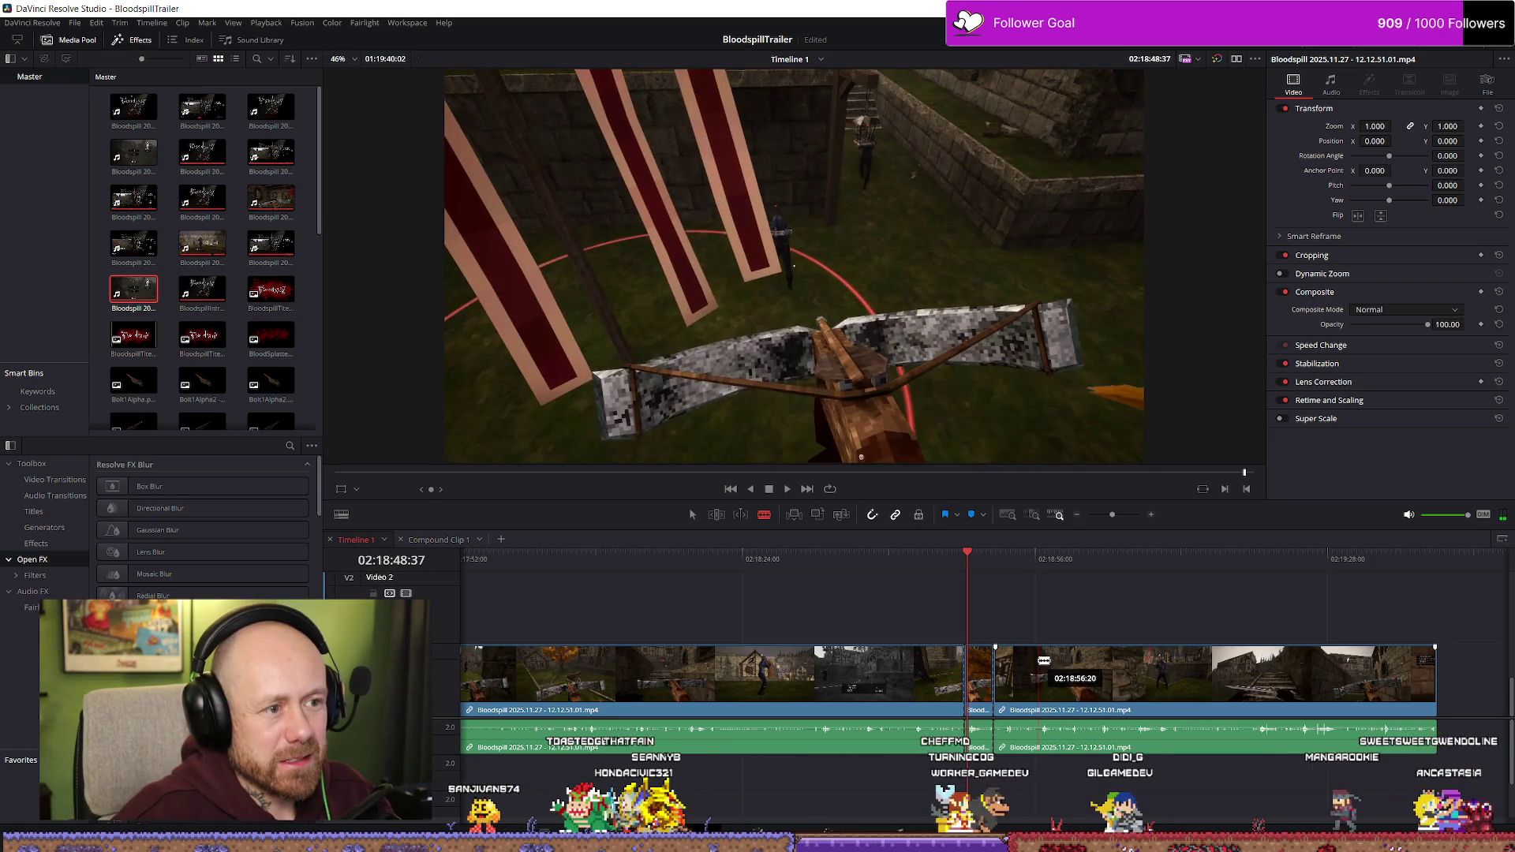
- Trim the middle piece's start slightly later and play back the edit
key(ctrl+equal)
key(a)
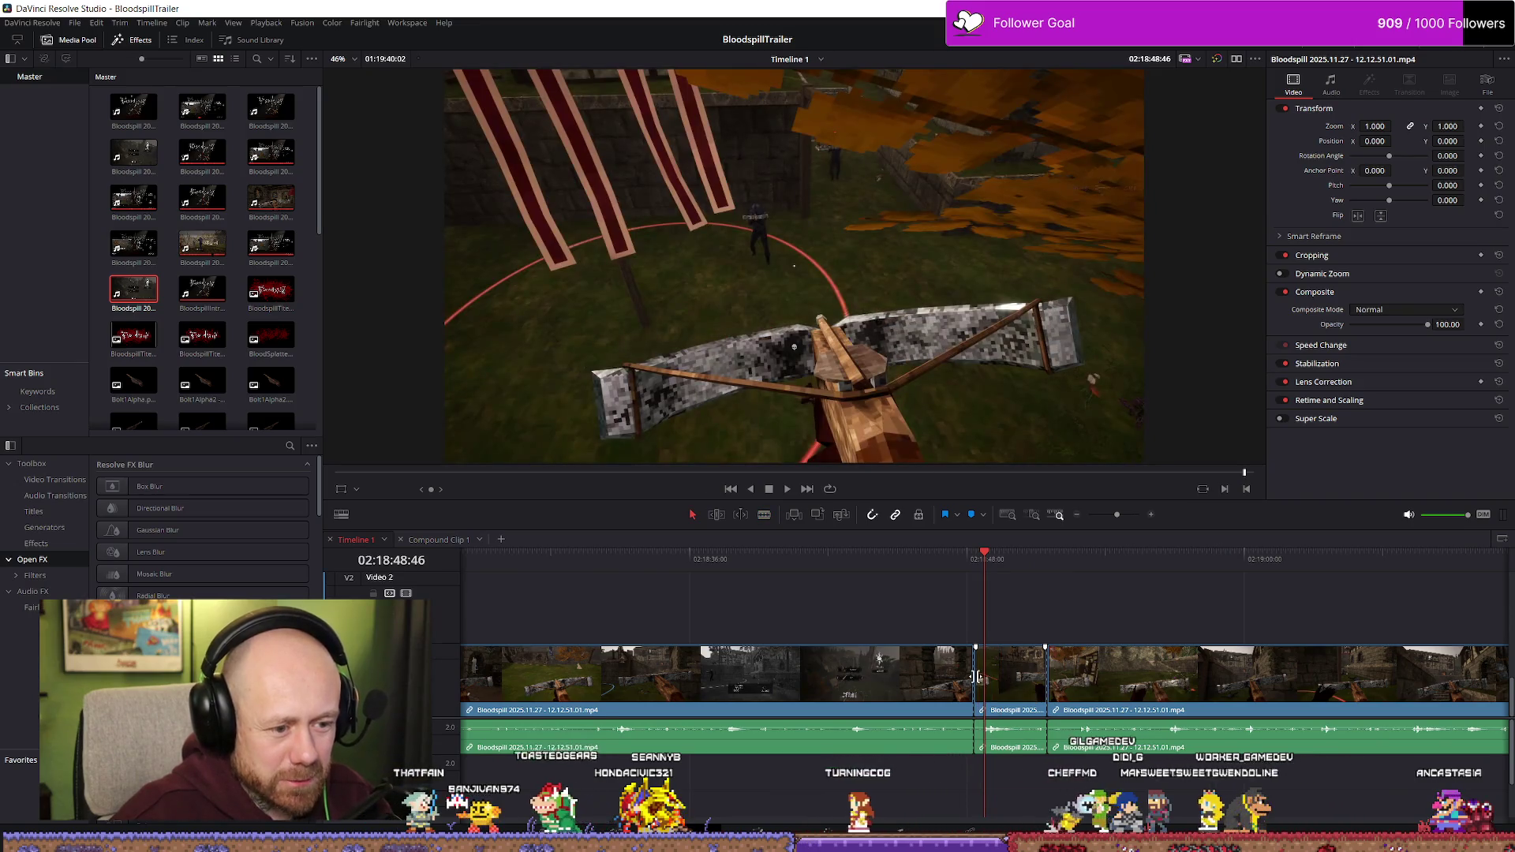
drag(979, 681, 991, 677)
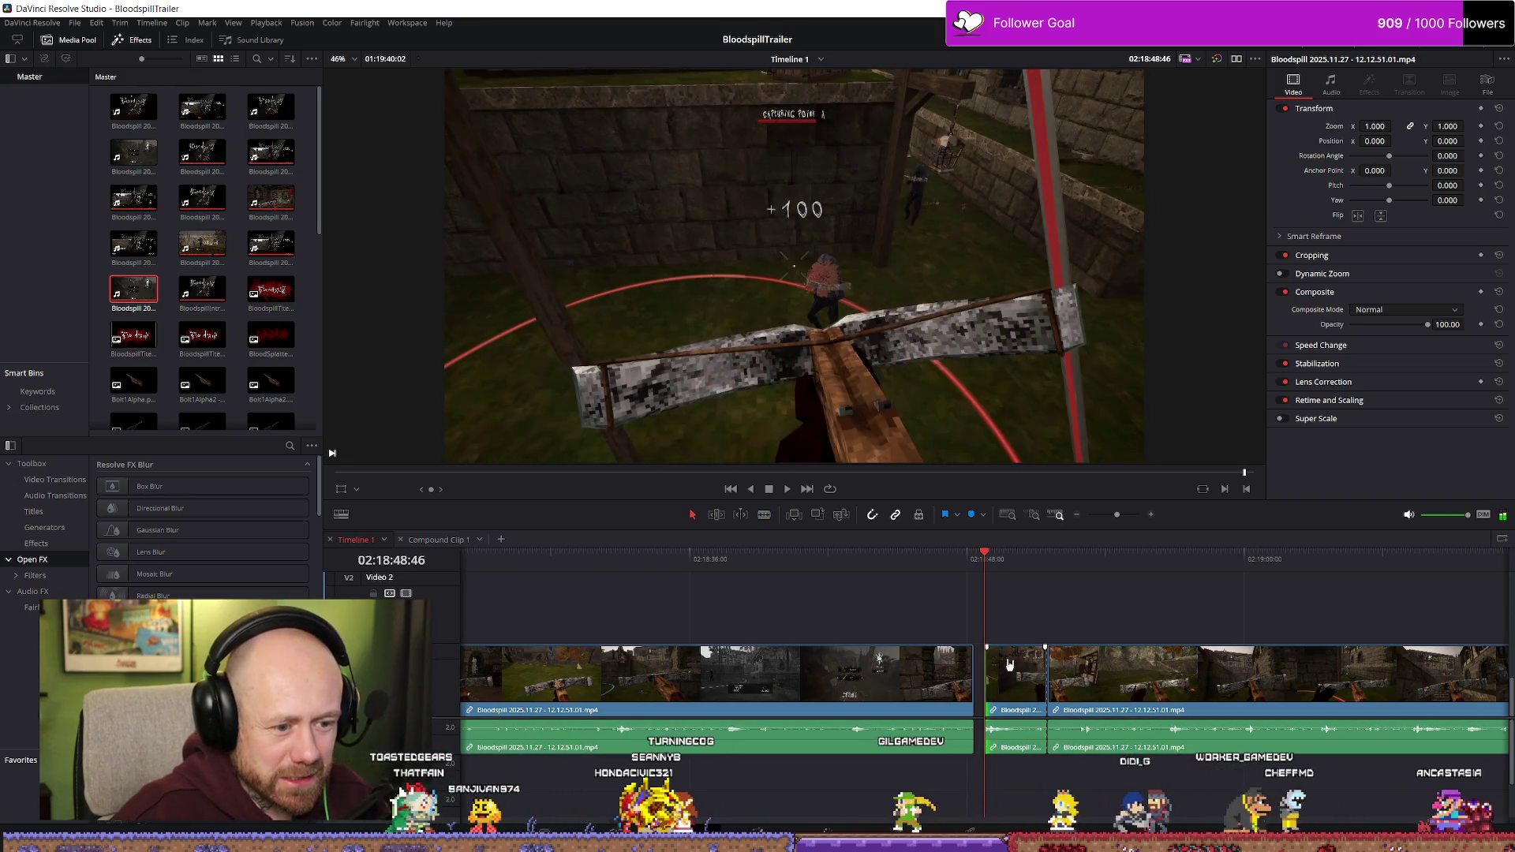
key(space)
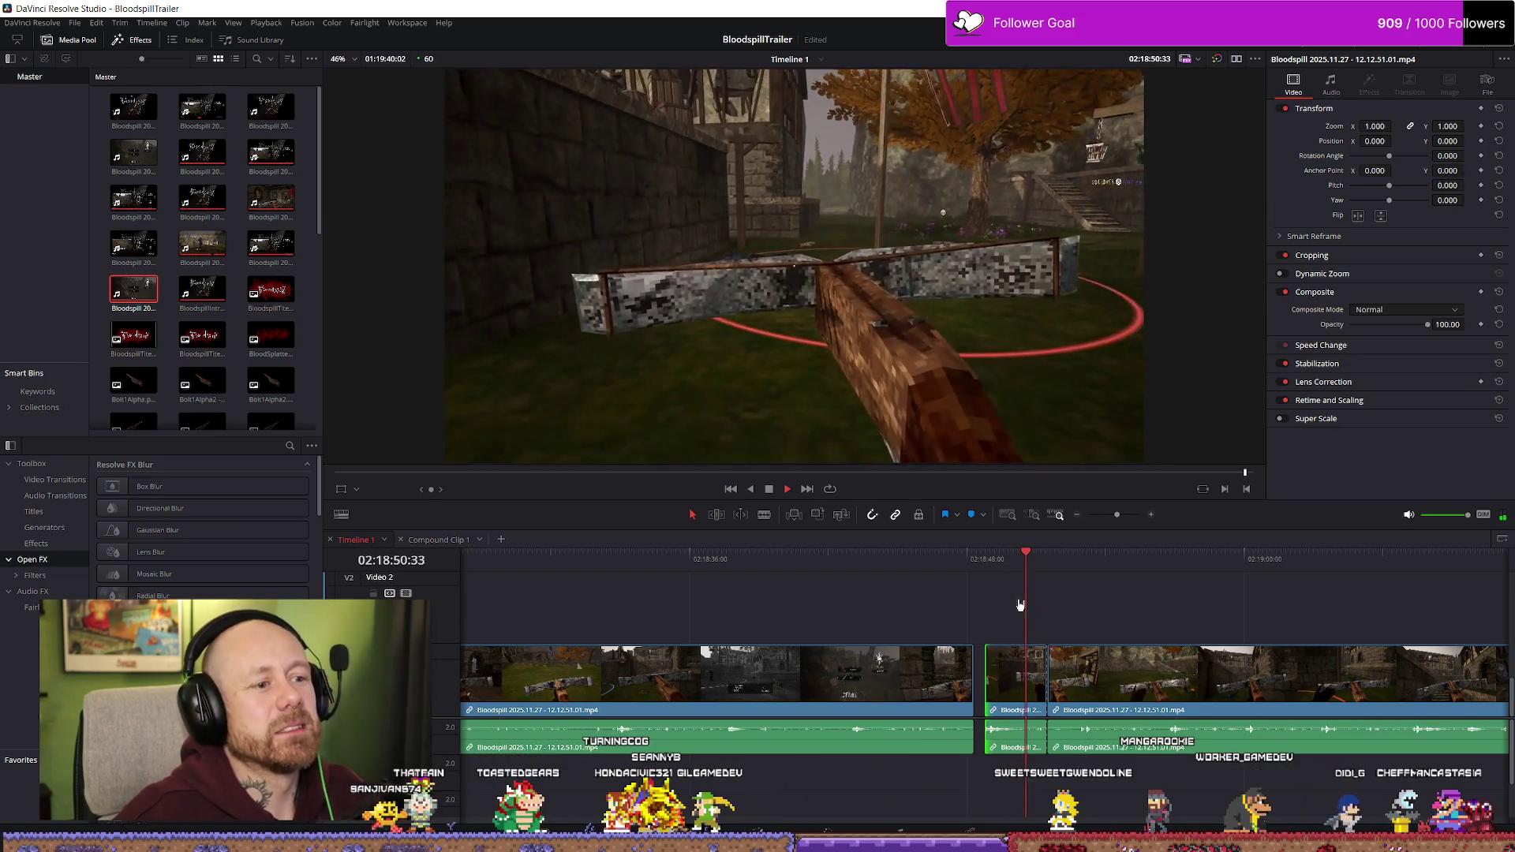
click(905, 562)
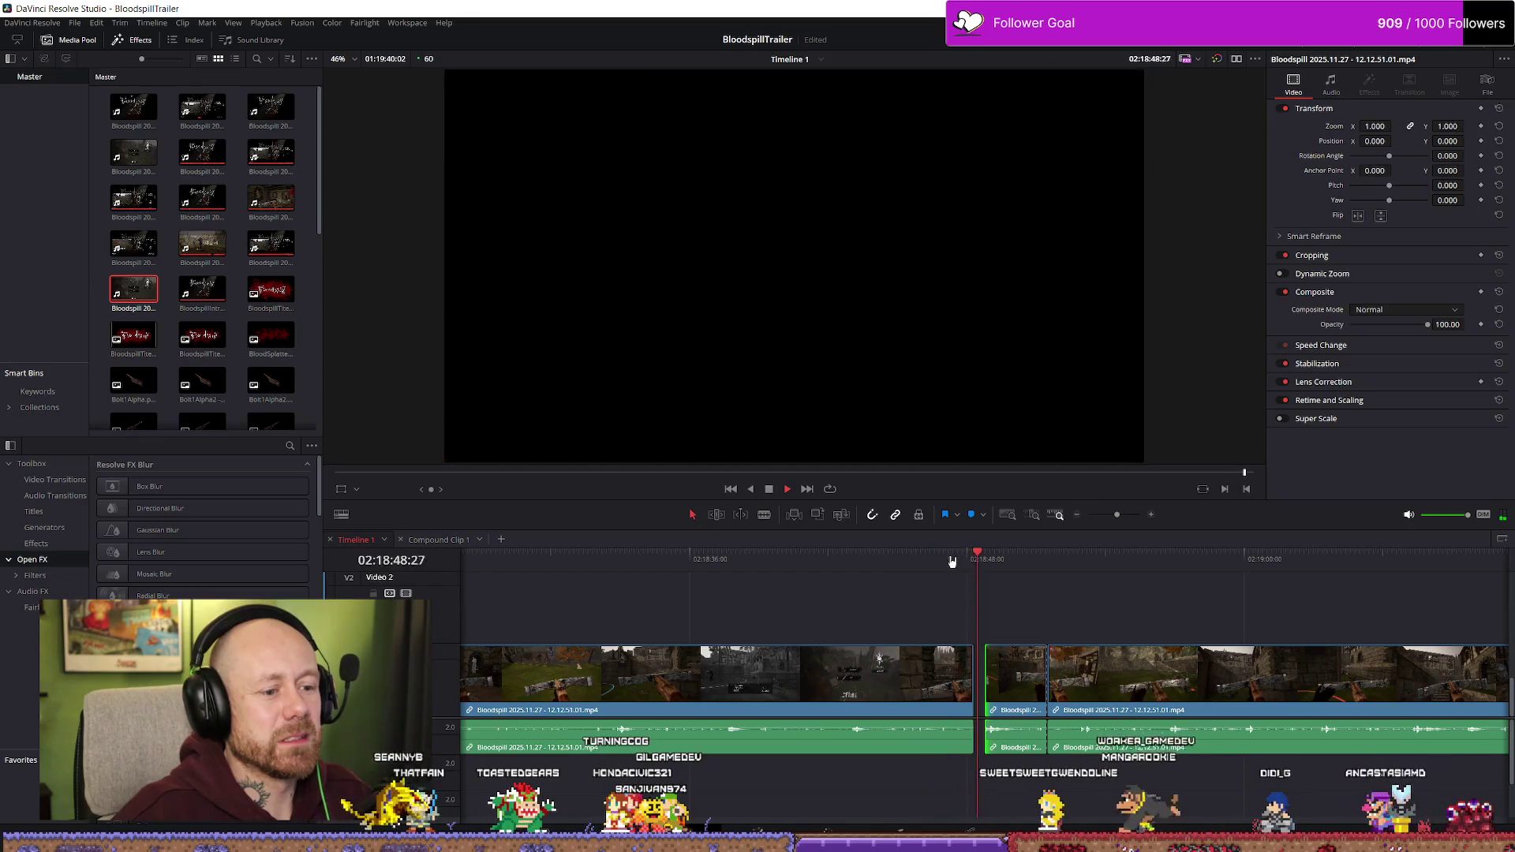
key(space)
key(space)
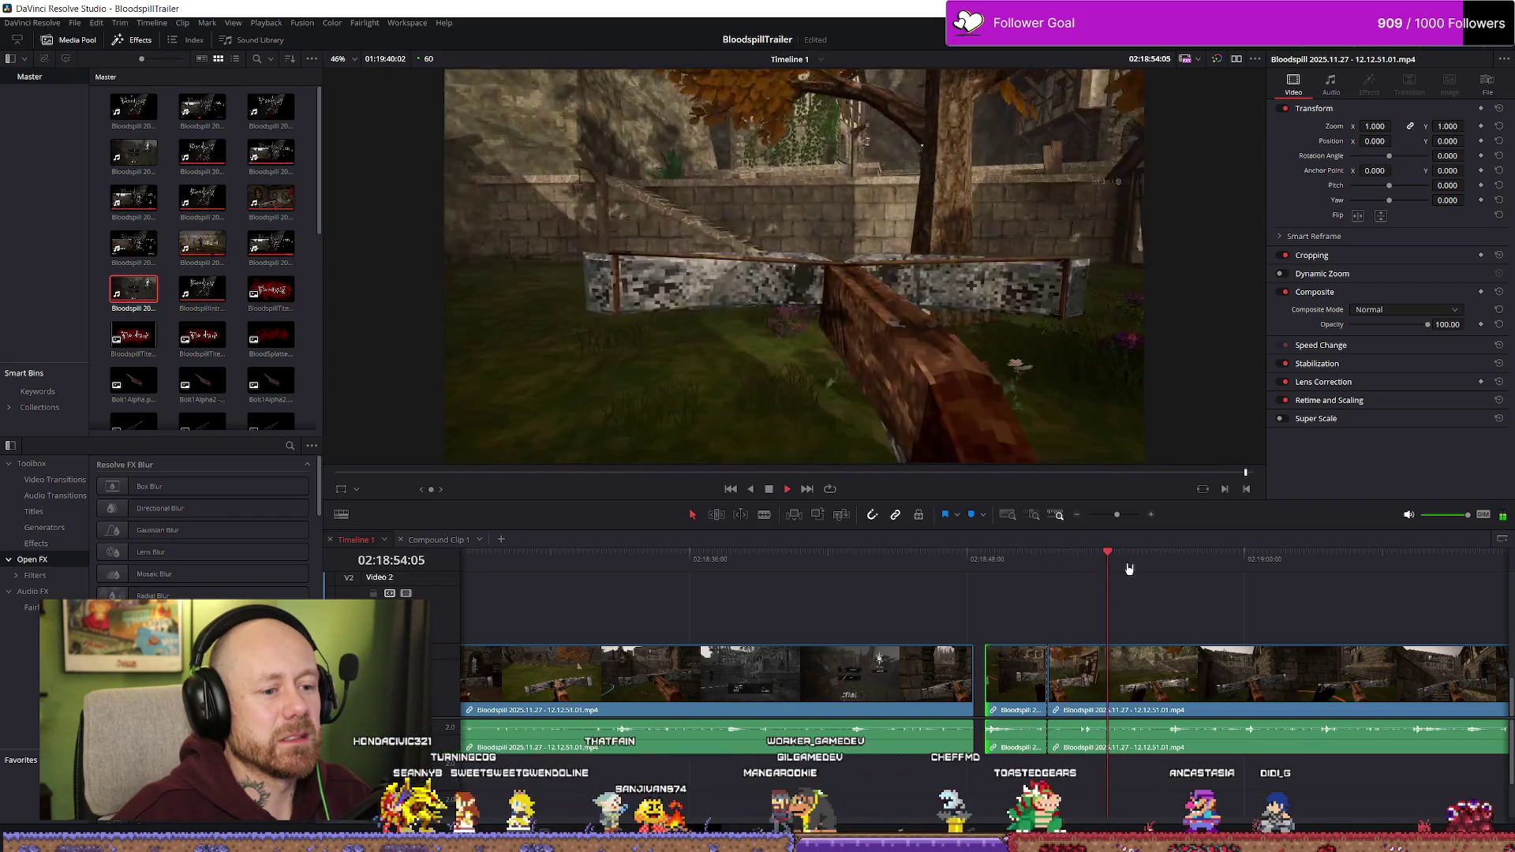
- Scrub the earlier crossbow footage to the exact +100 kill frame near 02:18:17
scroll(1213, 567, down, 1)
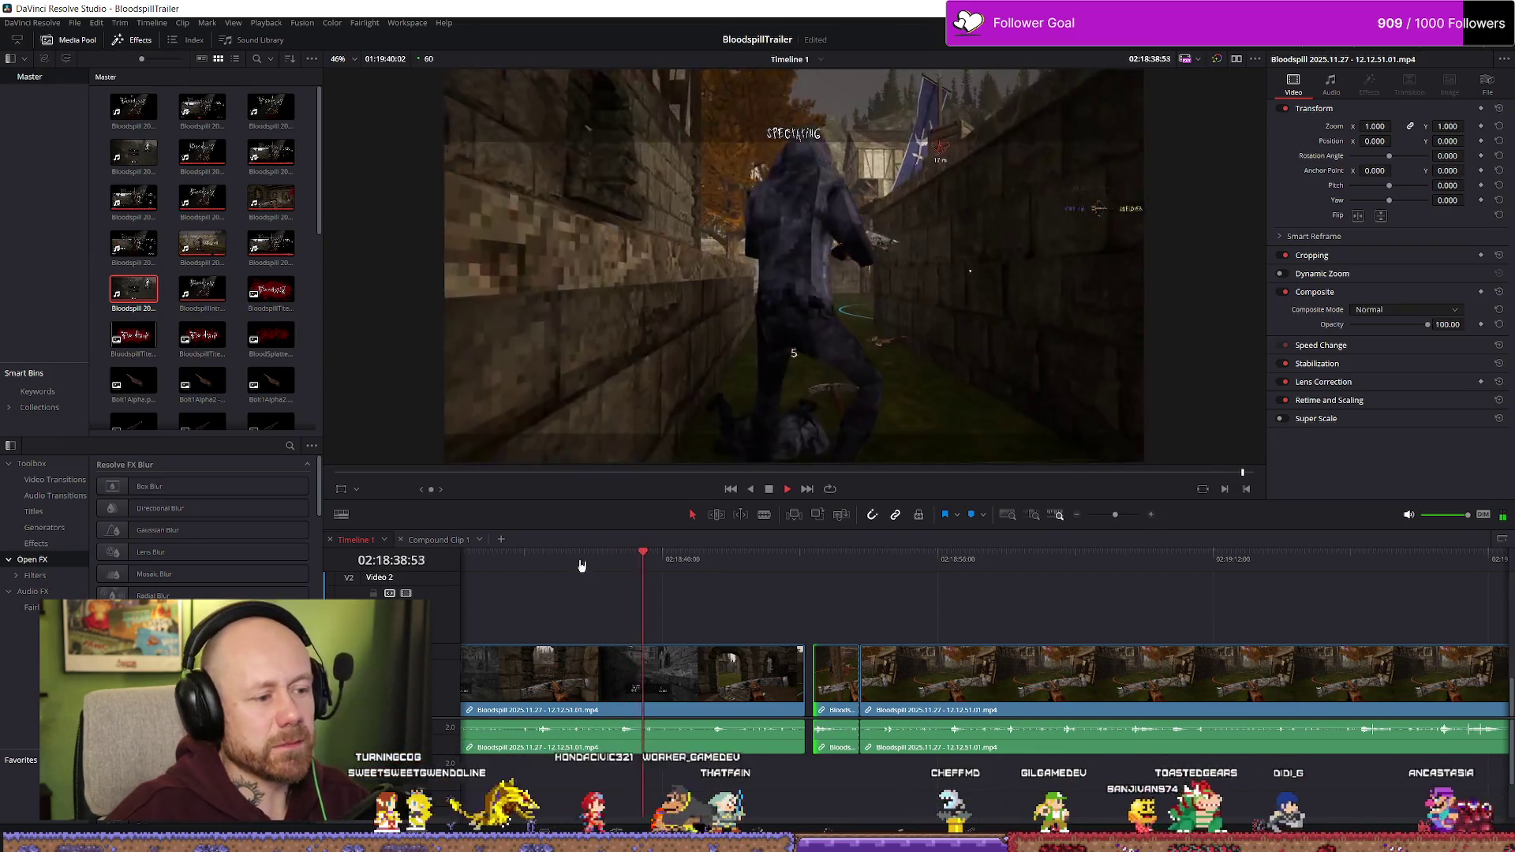
scroll(660, 568, down, 1)
click(866, 563)
key(space)
drag(865, 564, 742, 567)
click(742, 567)
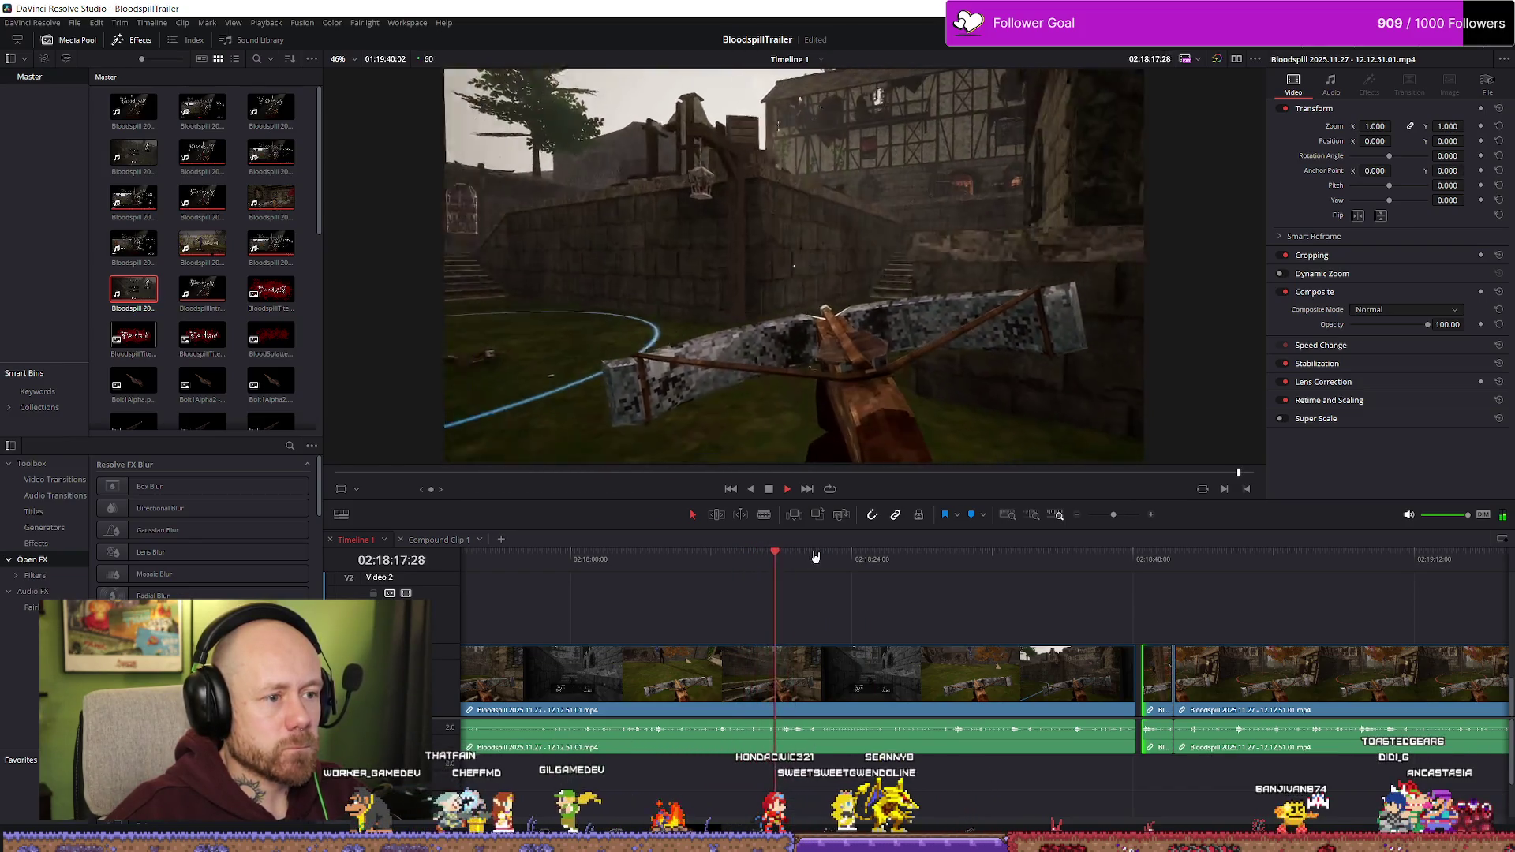
key(space)
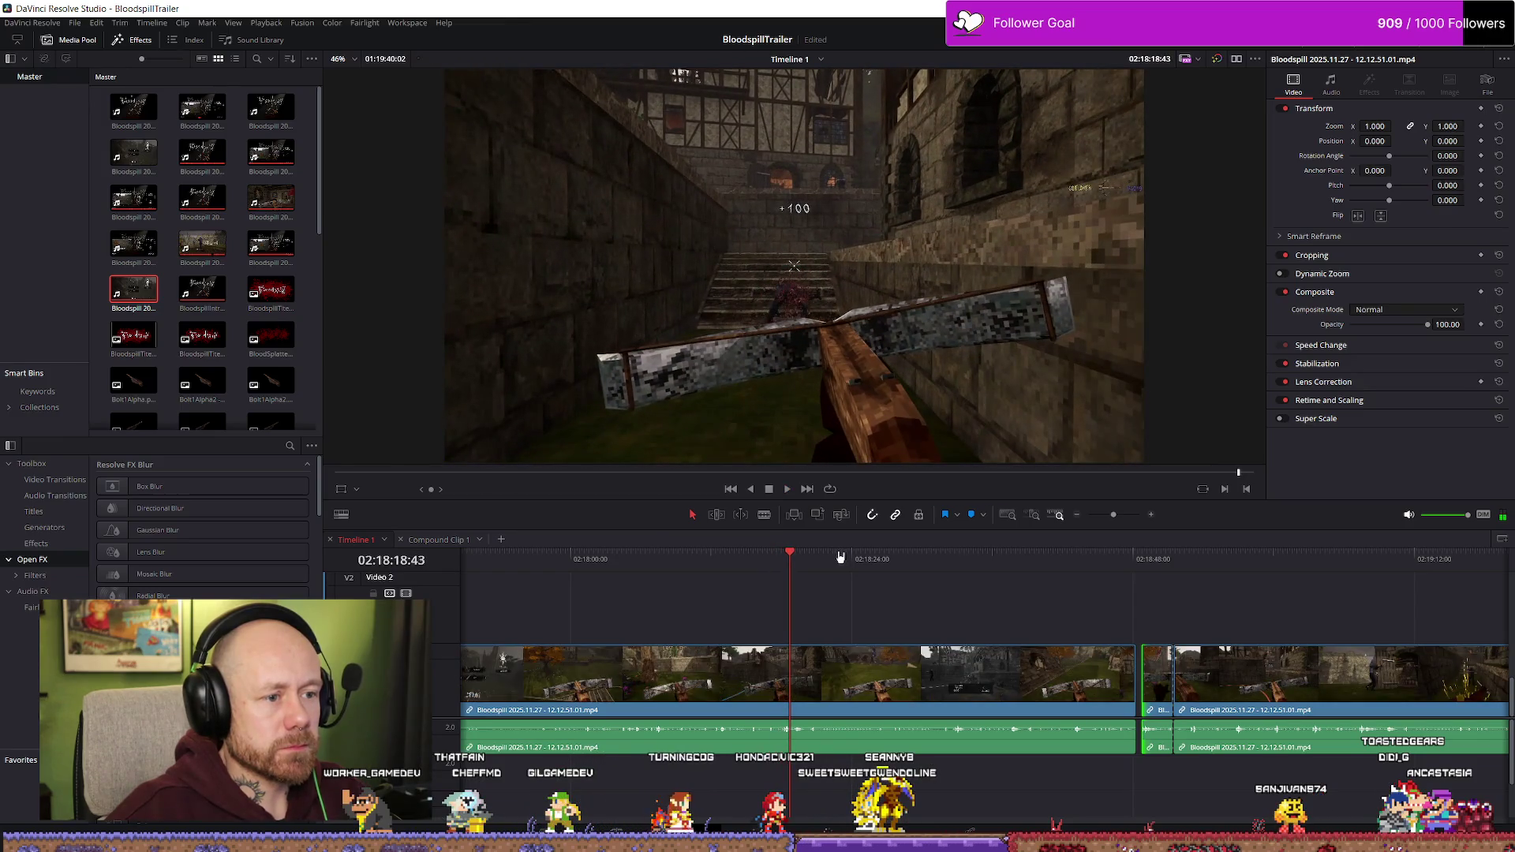
drag(790, 557, 786, 556)
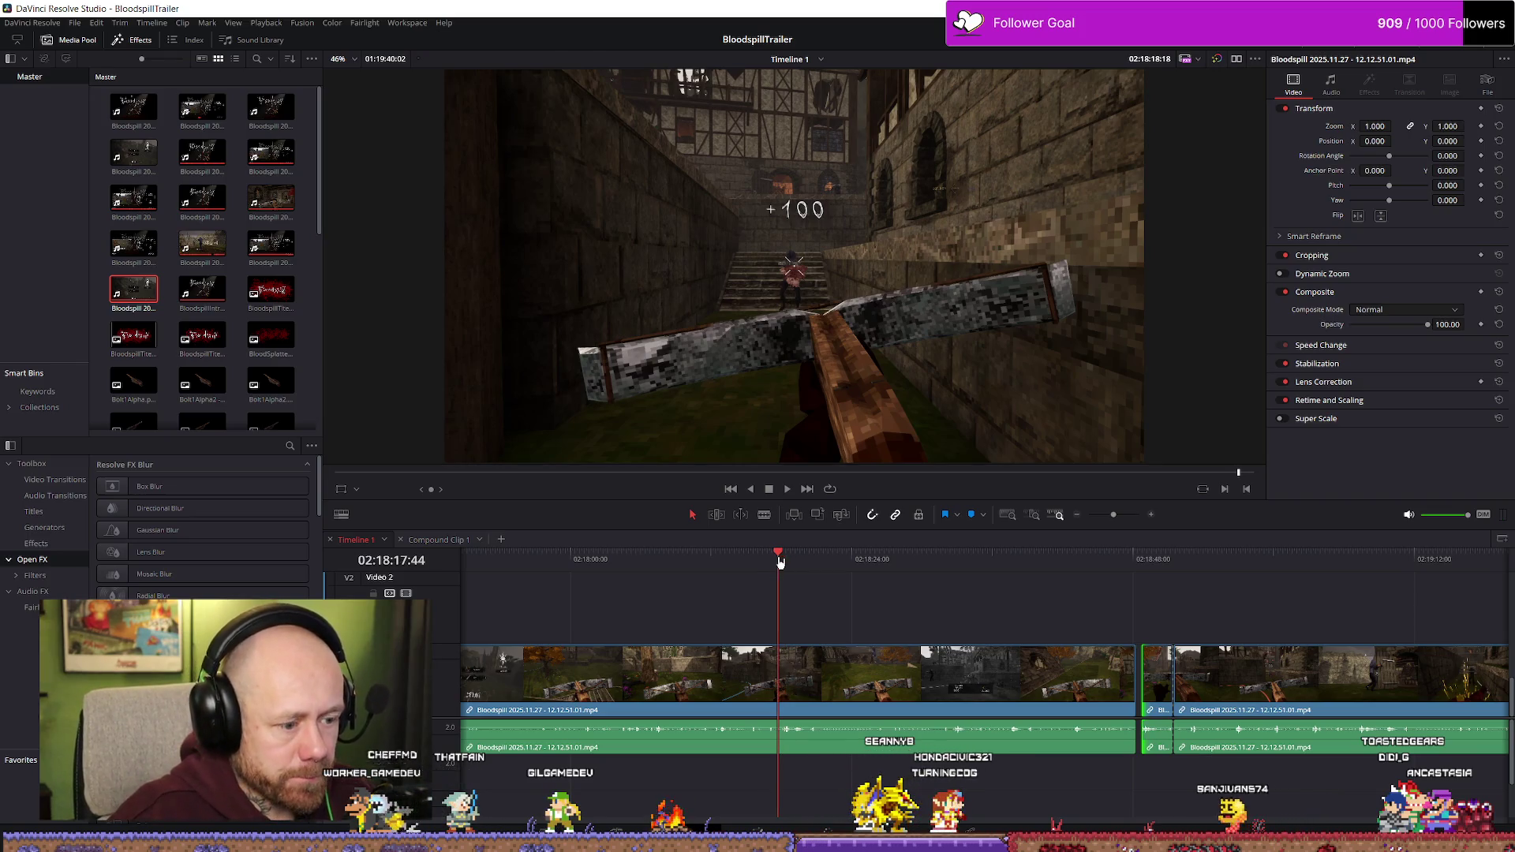
- Split the clip at the kill, select both short kill clips, and start dragging them earlier
key(b)
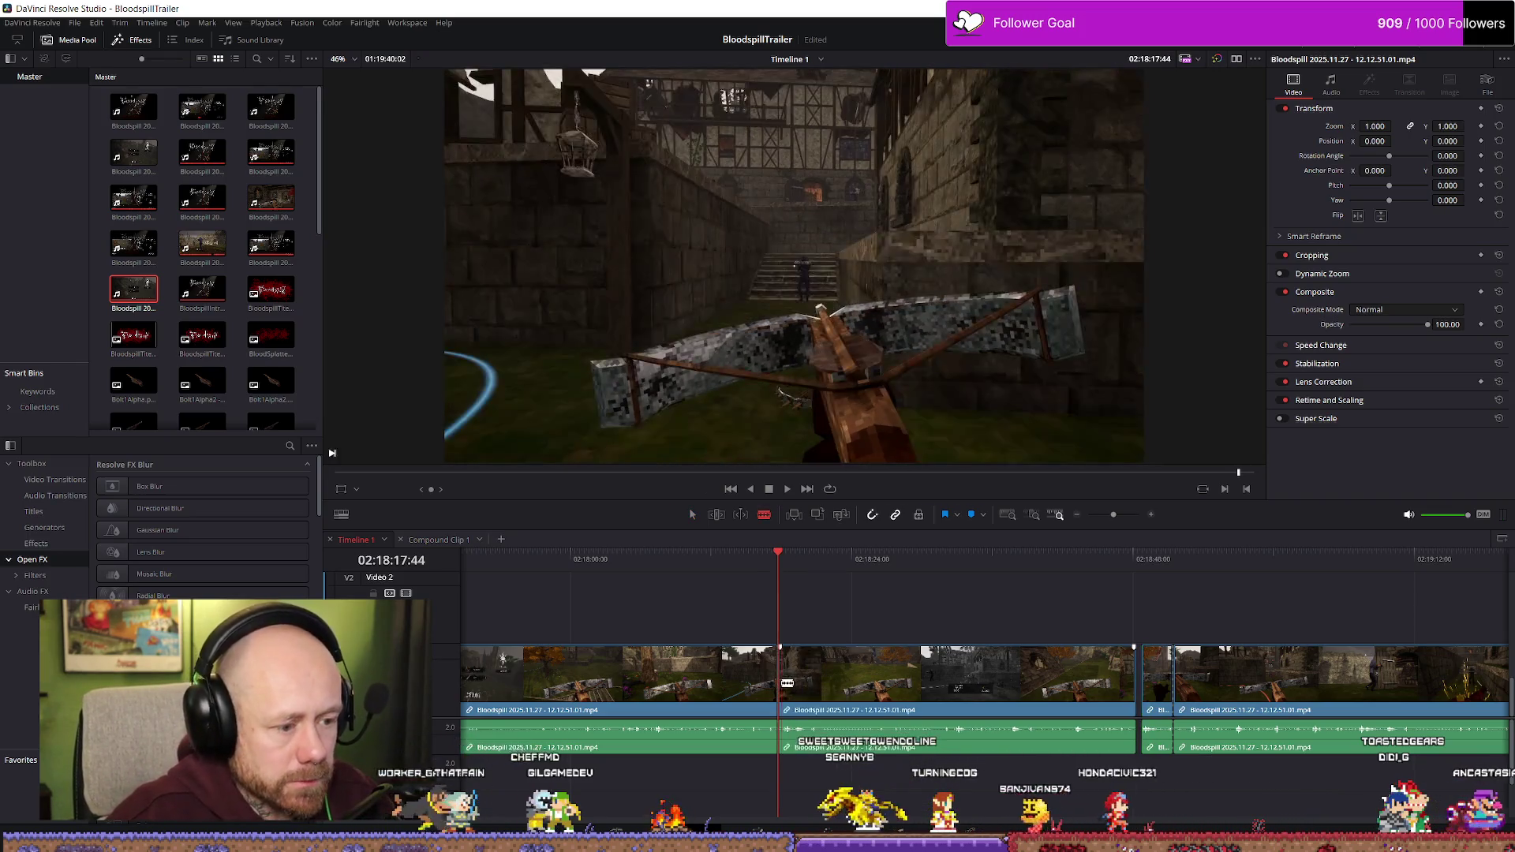
click(808, 677)
key(a)
click(793, 675)
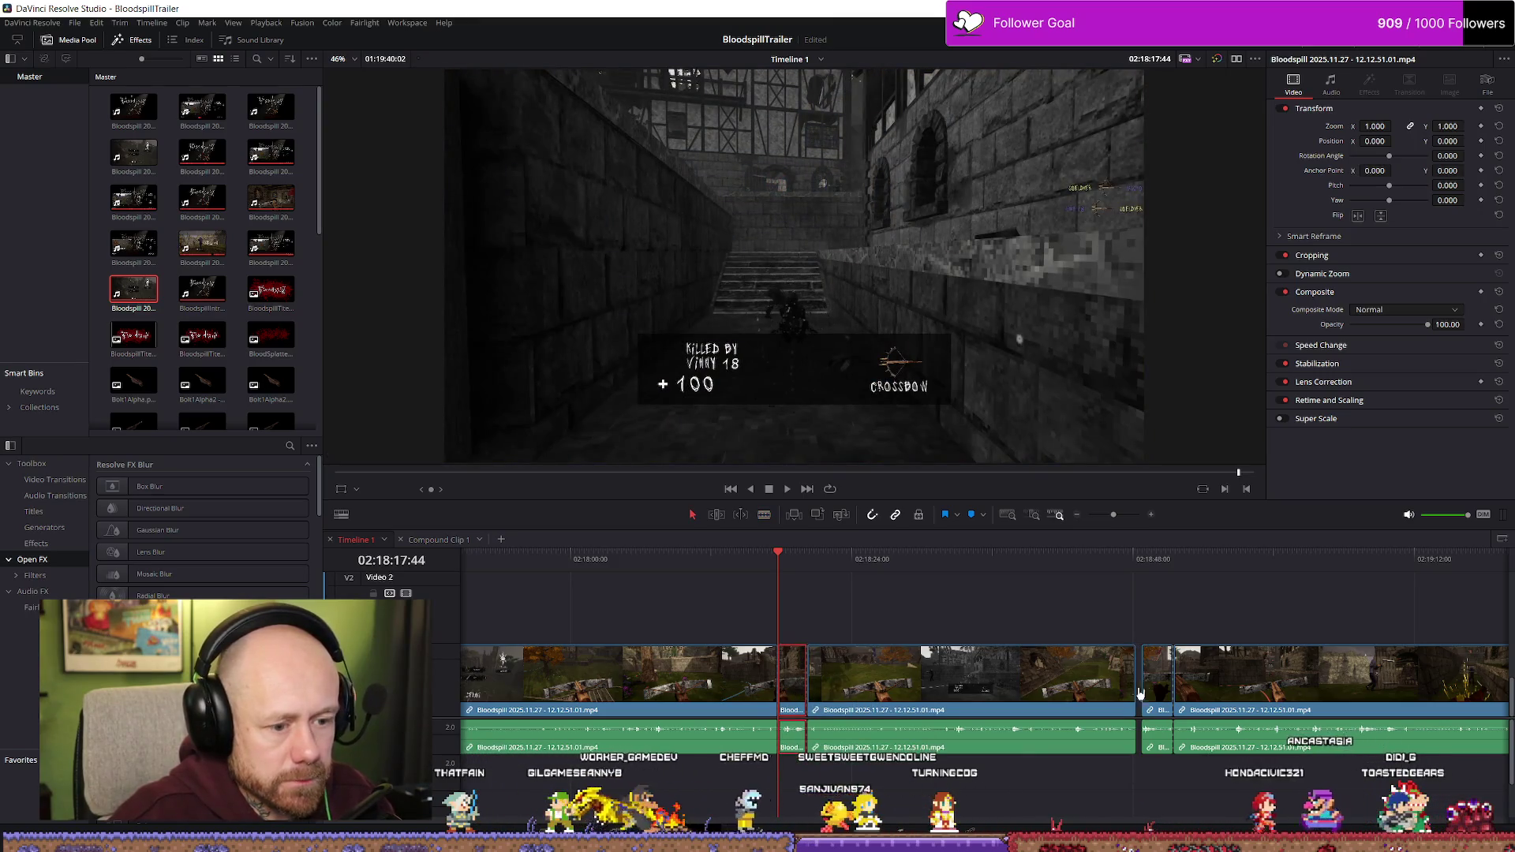
ctrl+click(1159, 694)
mouse_move(1158, 694)
mouse_down()
mouse_move(1002, 680)
mouse_move(939, 631)
mouse_move(435, 632)
mouse_up()
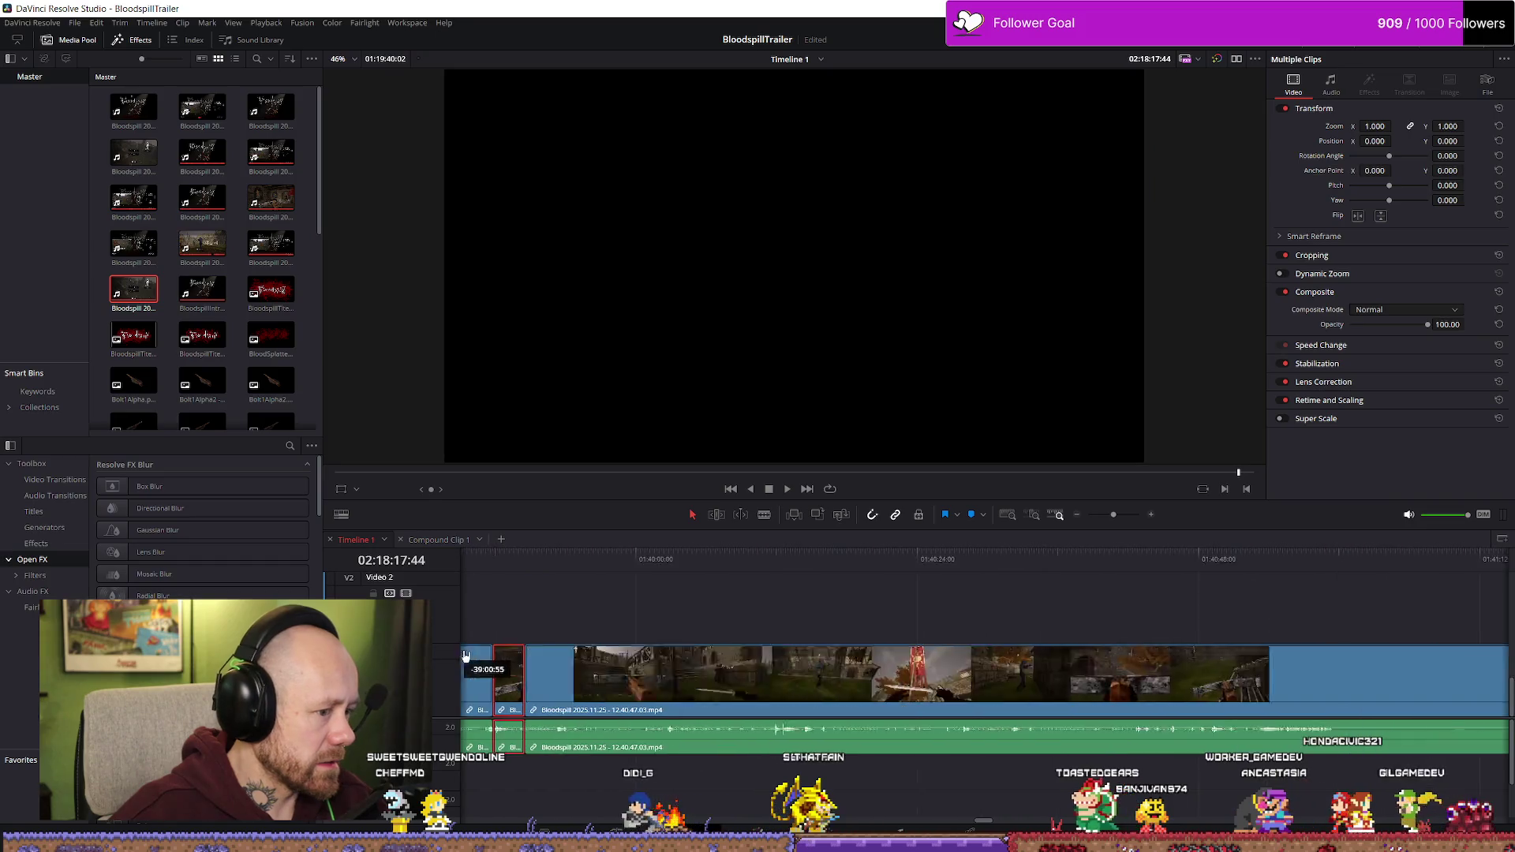
- Drag the two short kill clips about 52 minutes earlier, near 01:26, among the trailer cuts
drag(447, 657, 459, 657)
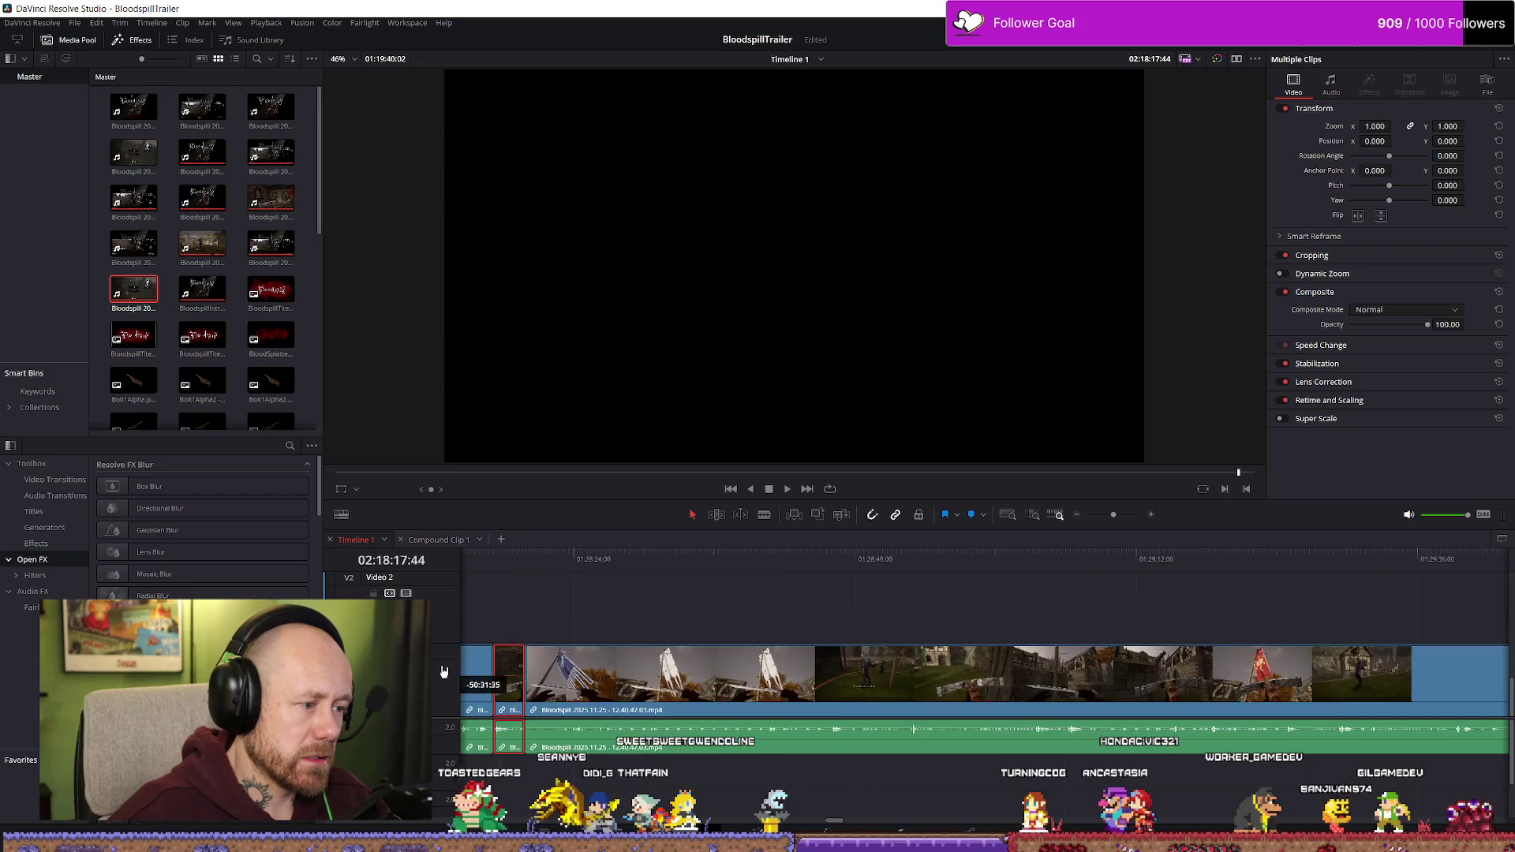
drag(444, 672, 456, 671)
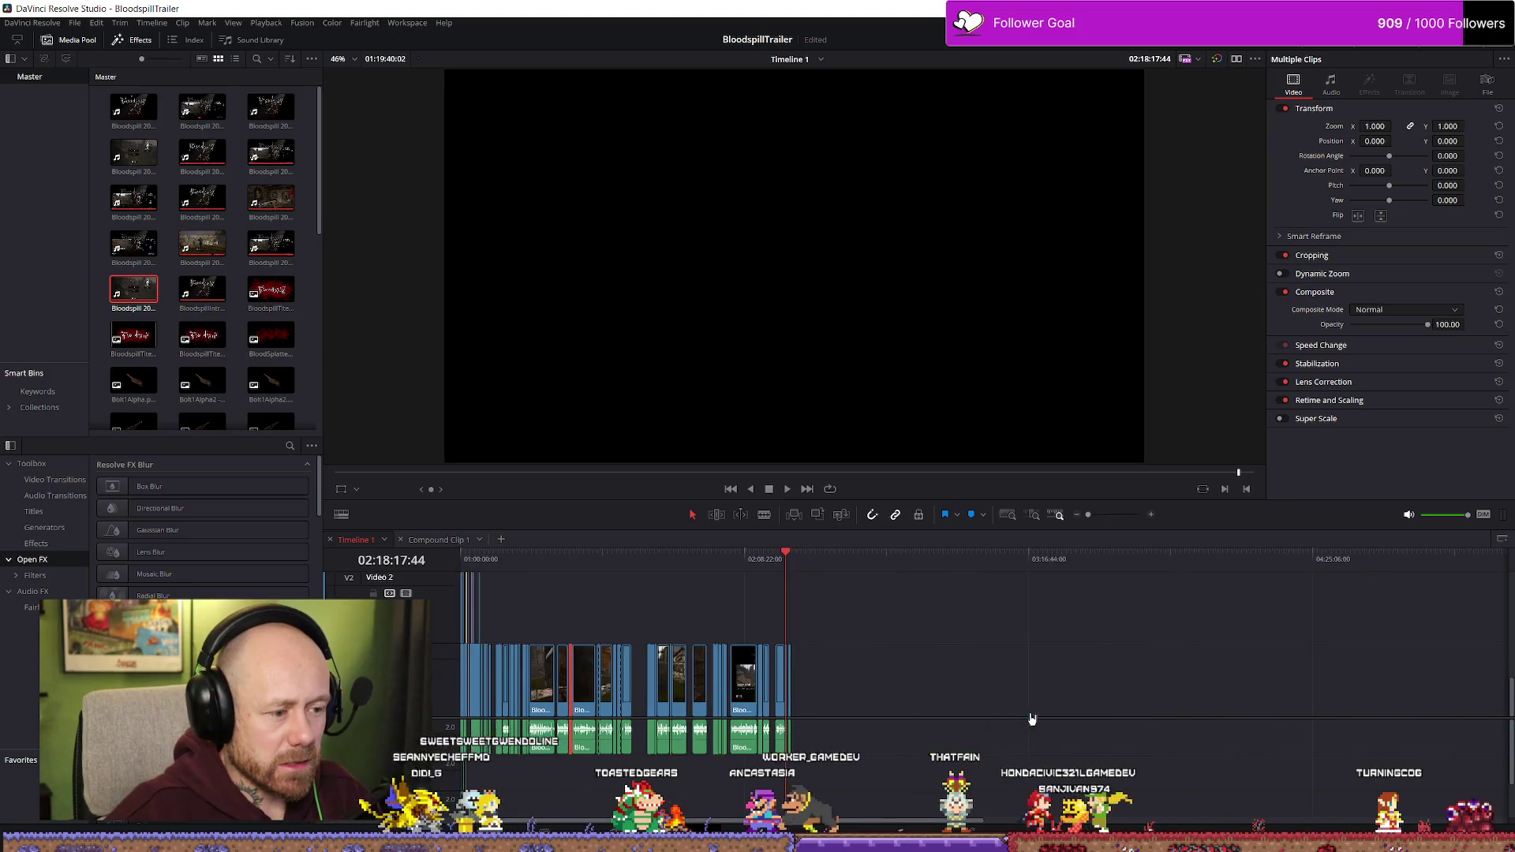
click(574, 561)
scroll(693, 597, up, 5)
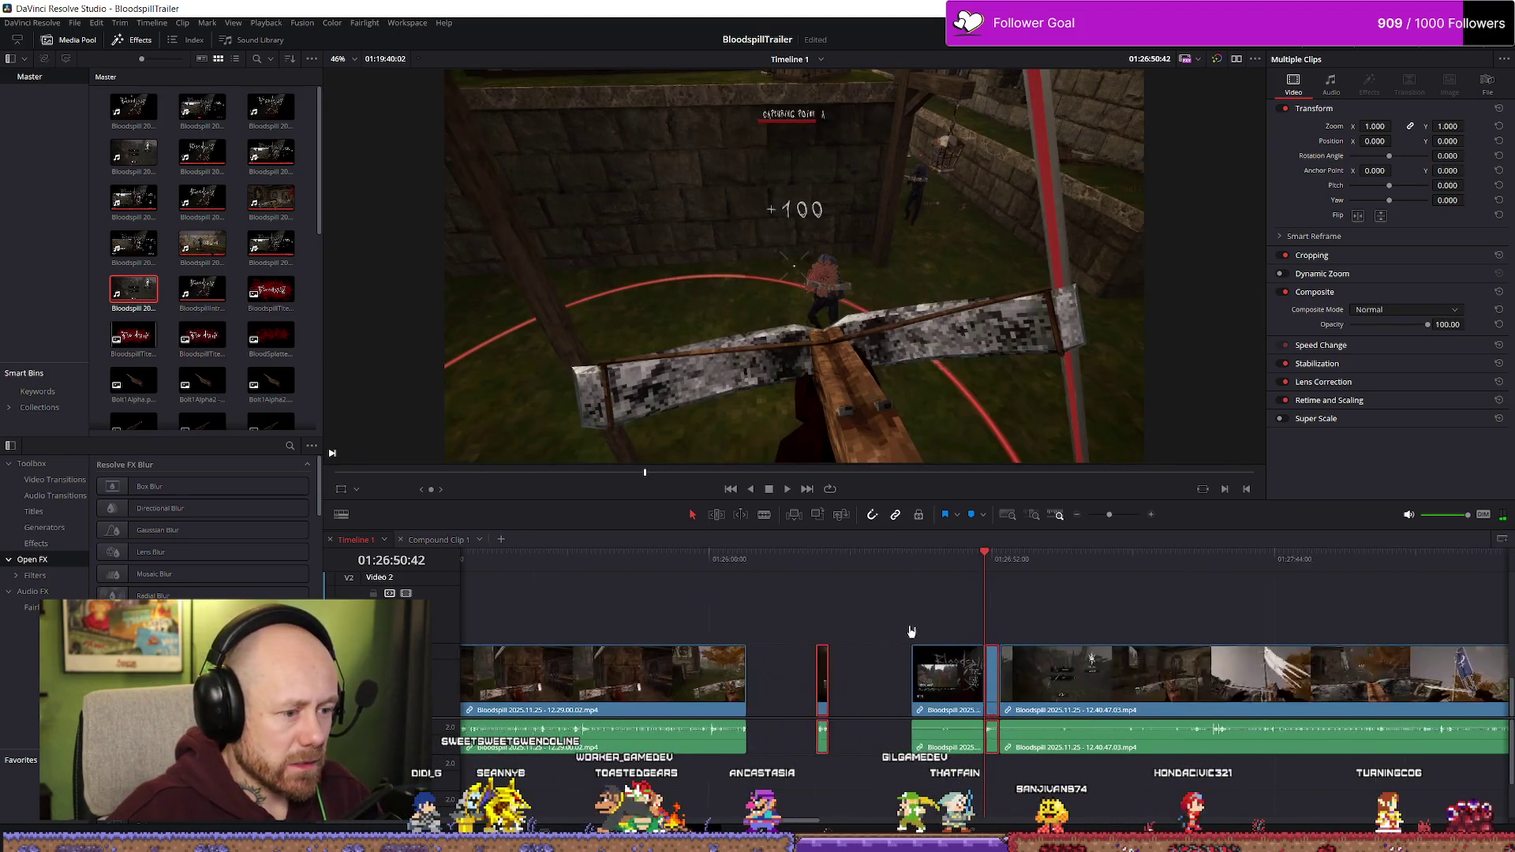
scroll(772, 697, left, 10)
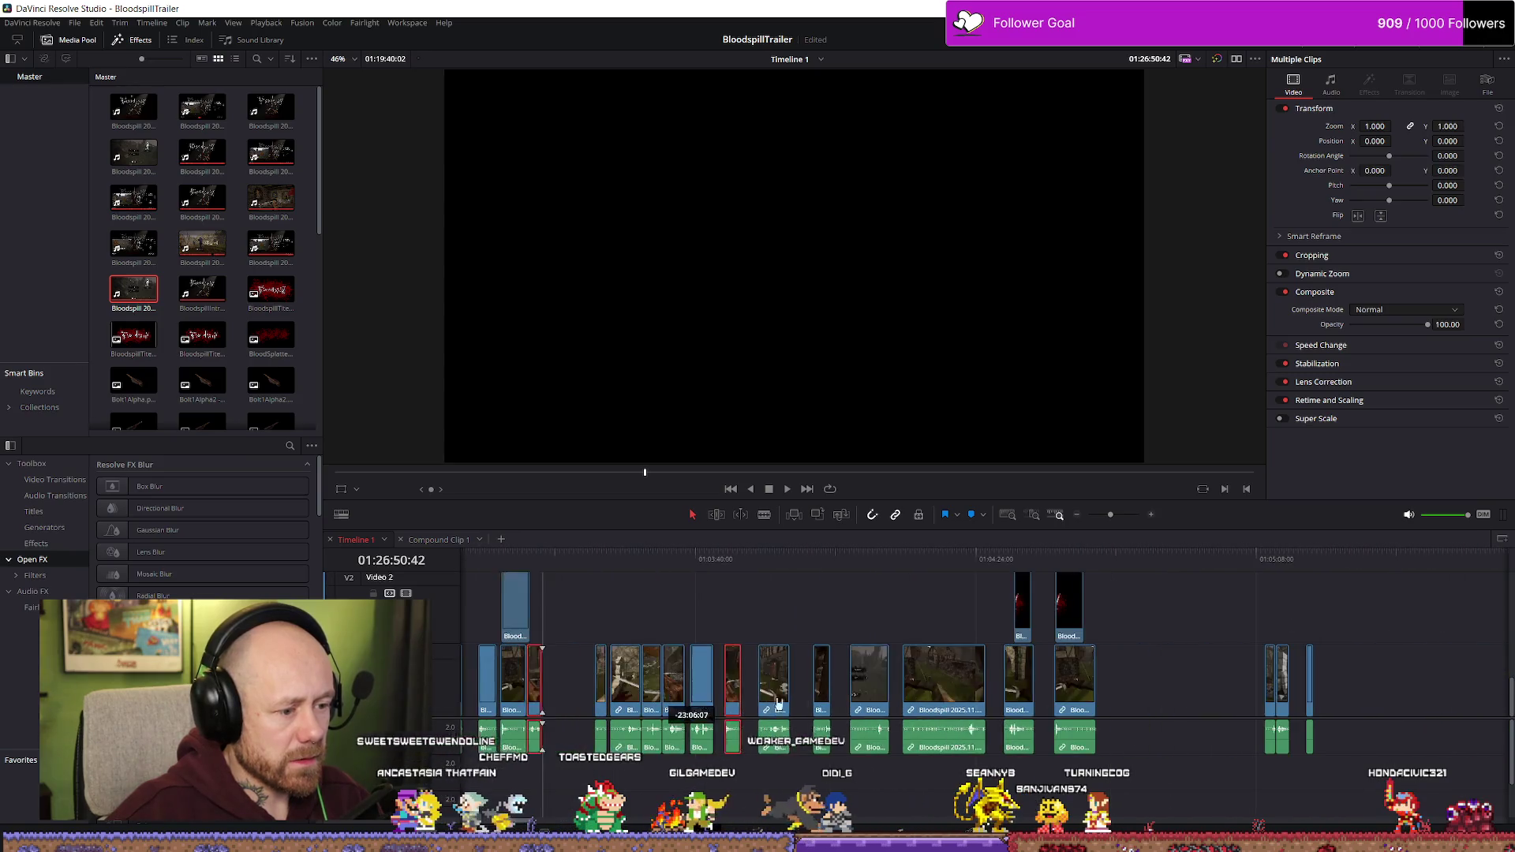
click(1211, 634)
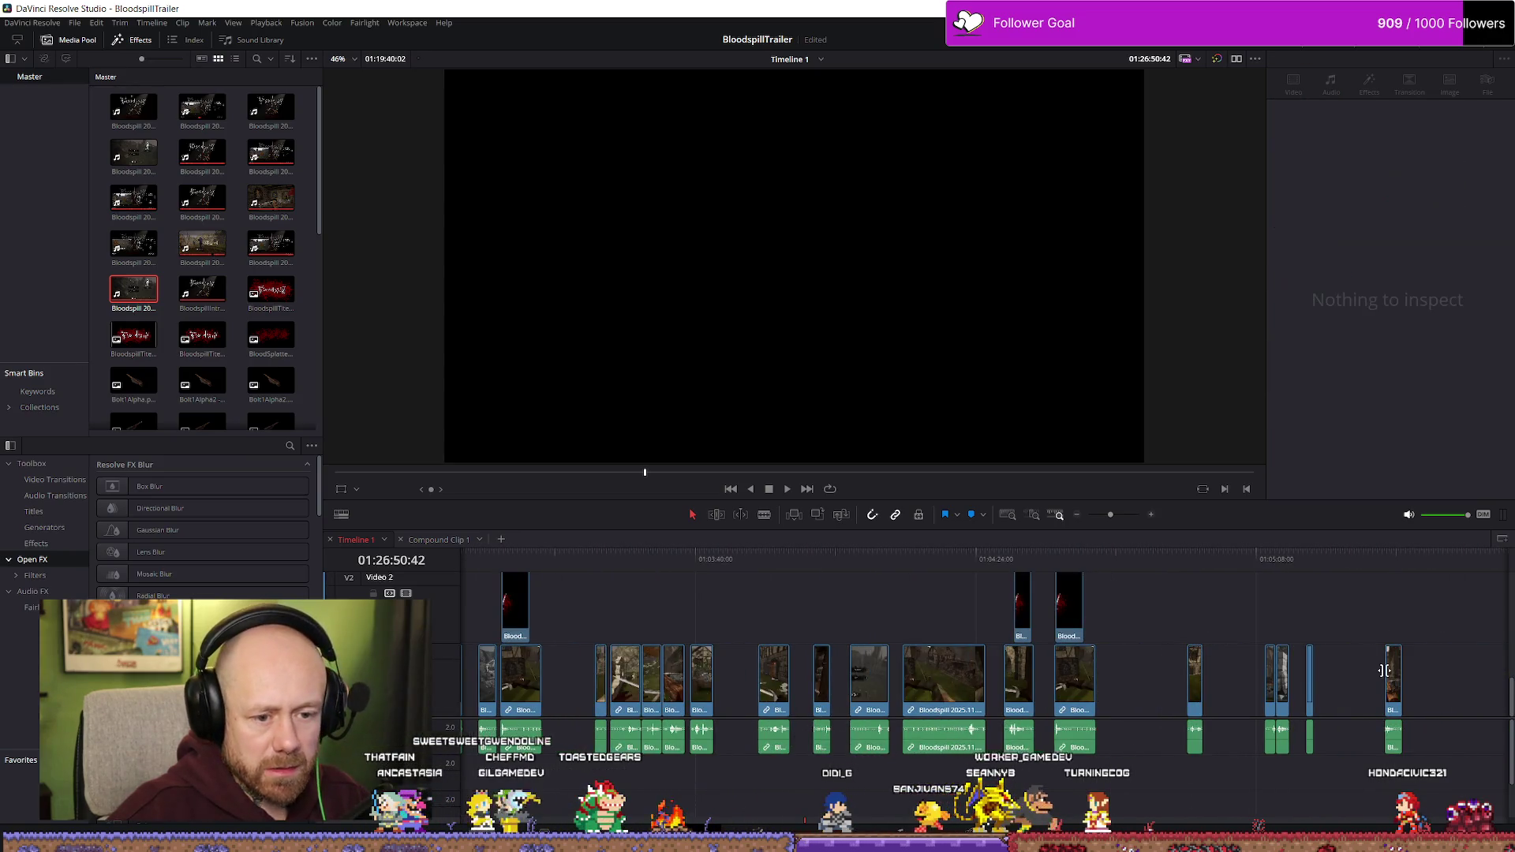